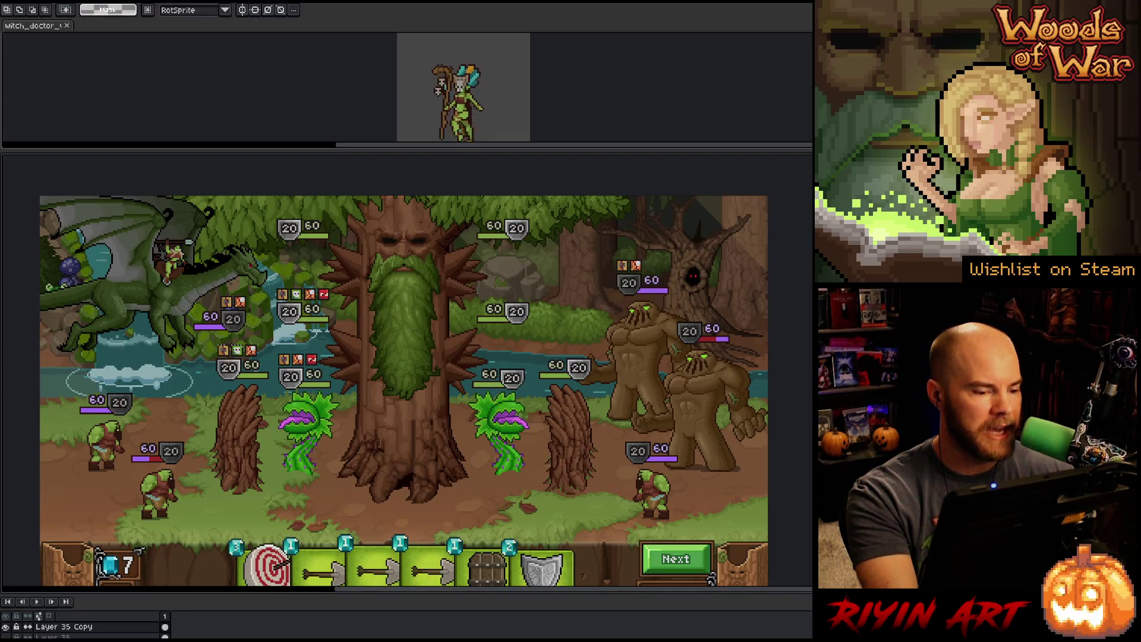
Step: Toggle Layer 35 Copy and Layer 35 repeatedly to compare badge placements, ending with the bottom-row badges visible
left_click(6, 627)
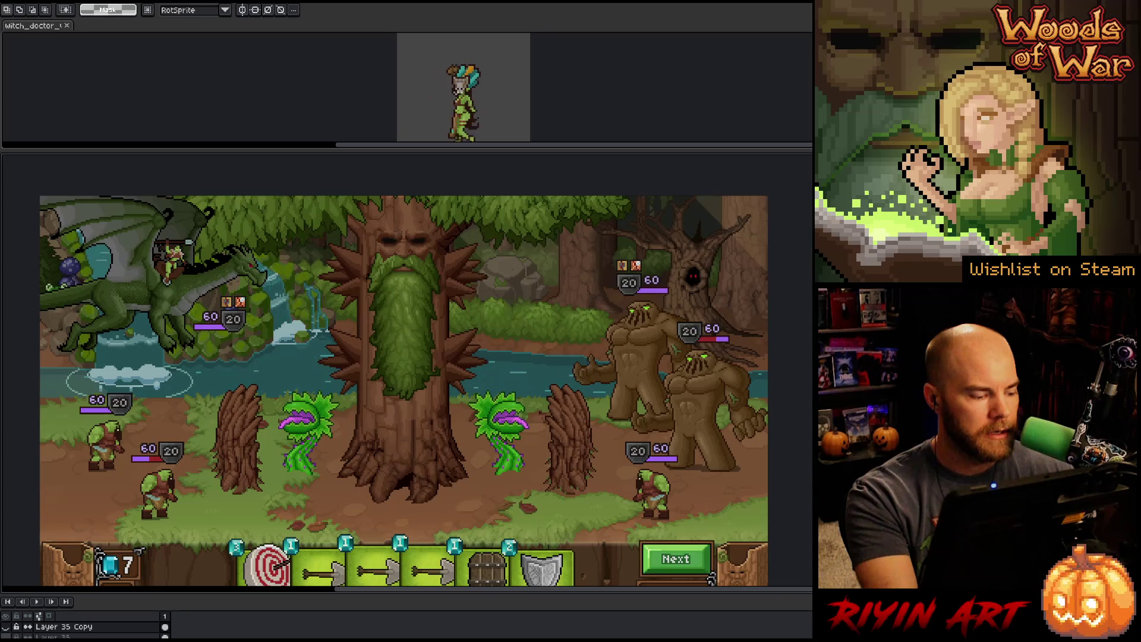
left_click(6, 626)
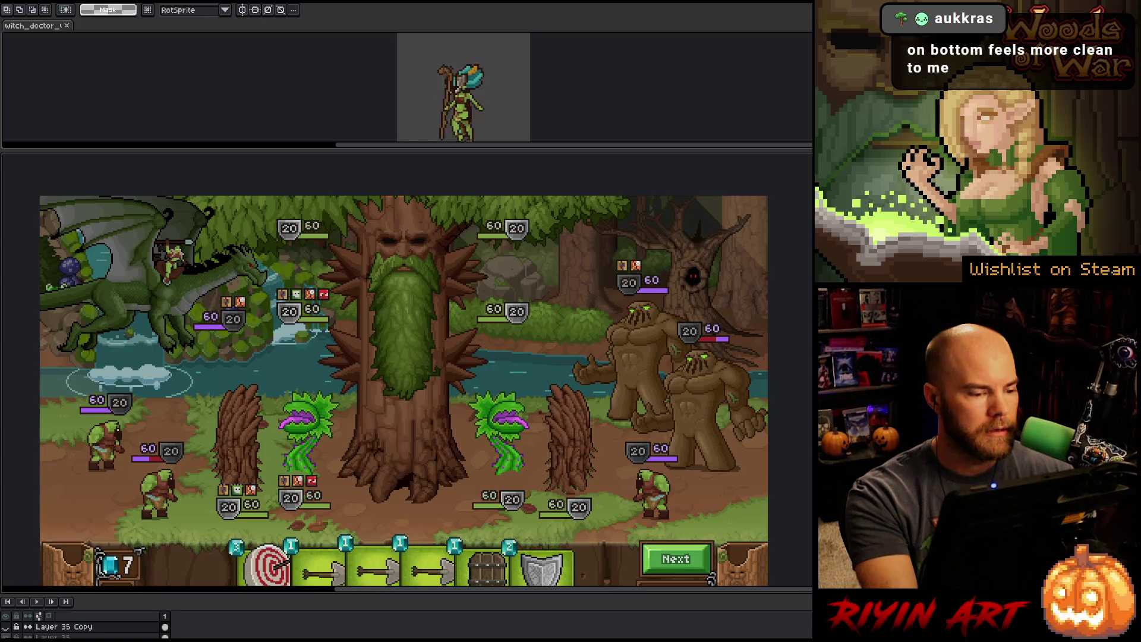
left_click(6, 627)
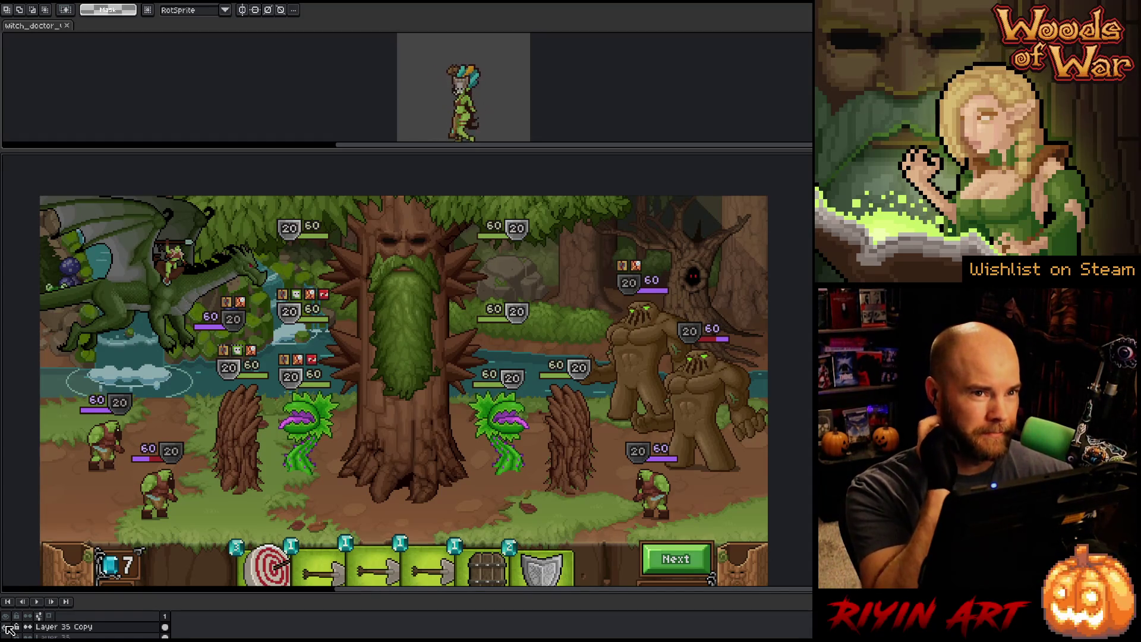
left_click(9, 627)
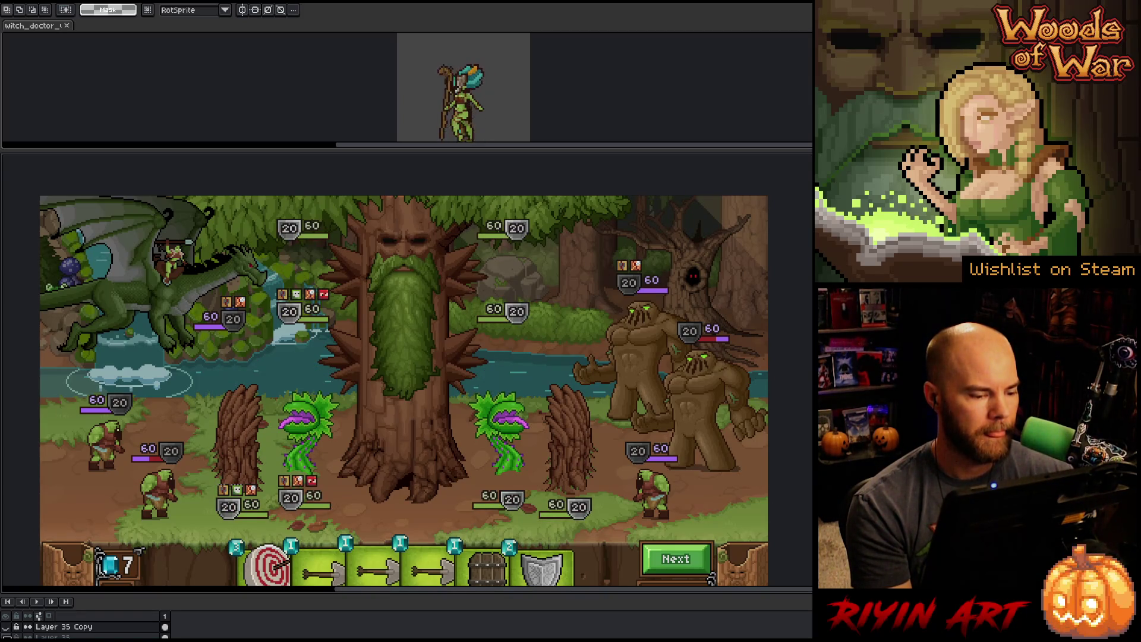
left_click(6, 628)
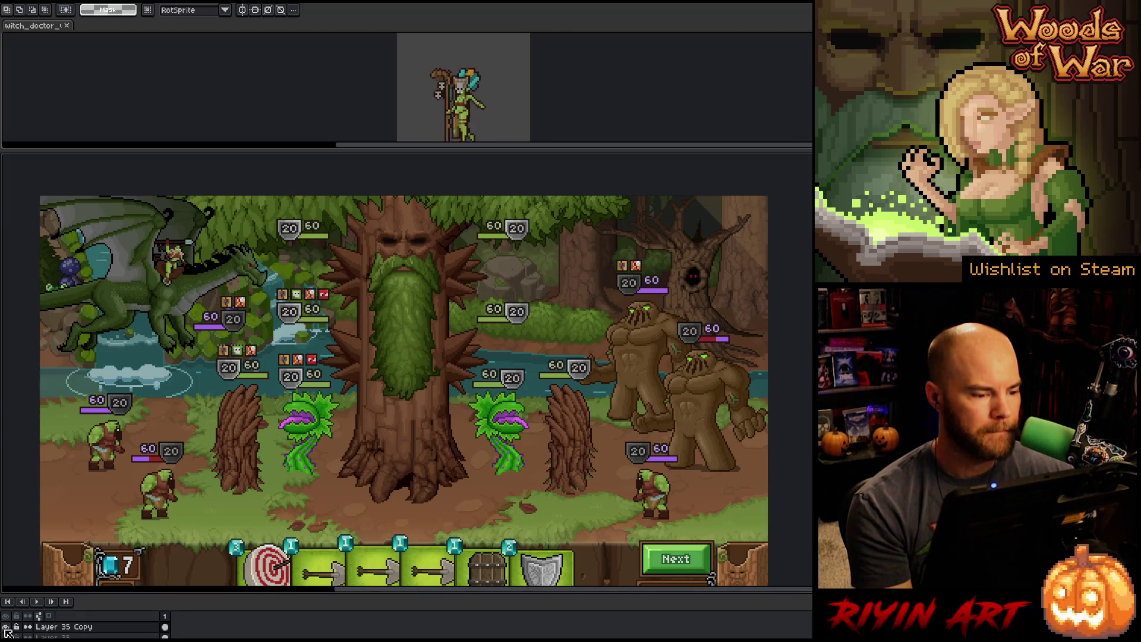
left_click(5, 628)
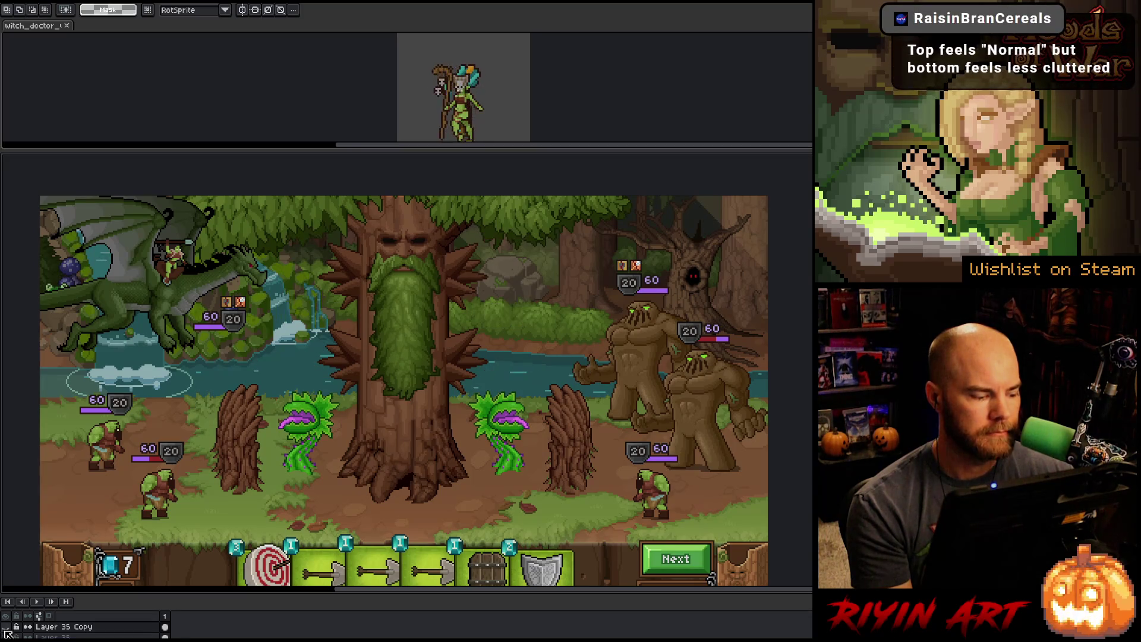
left_click(6, 627)
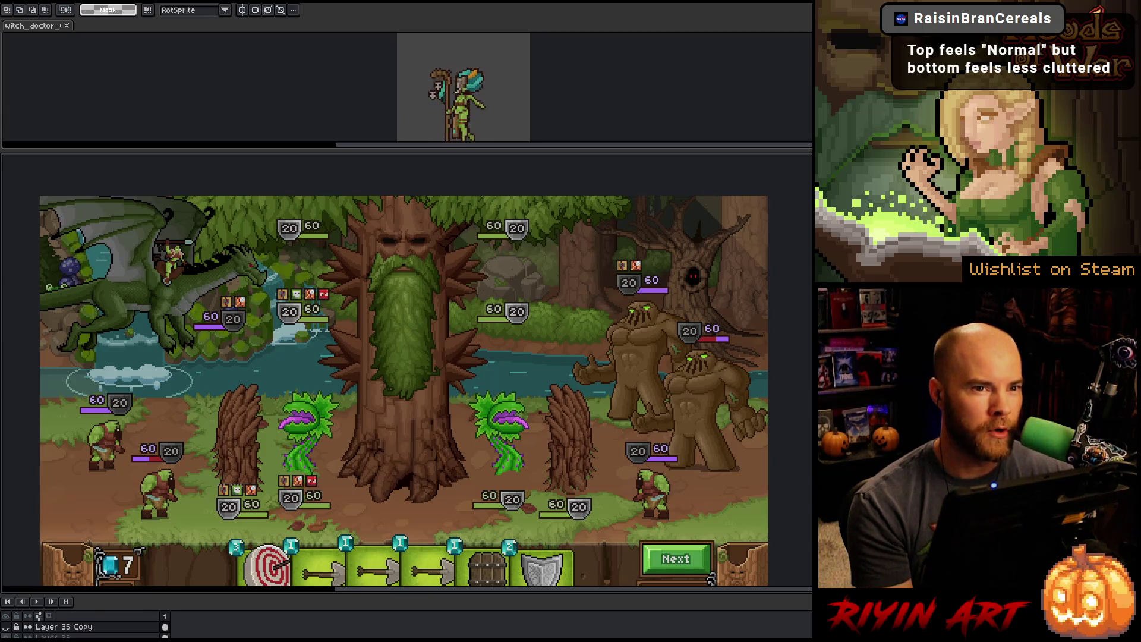
left_click(6, 628)
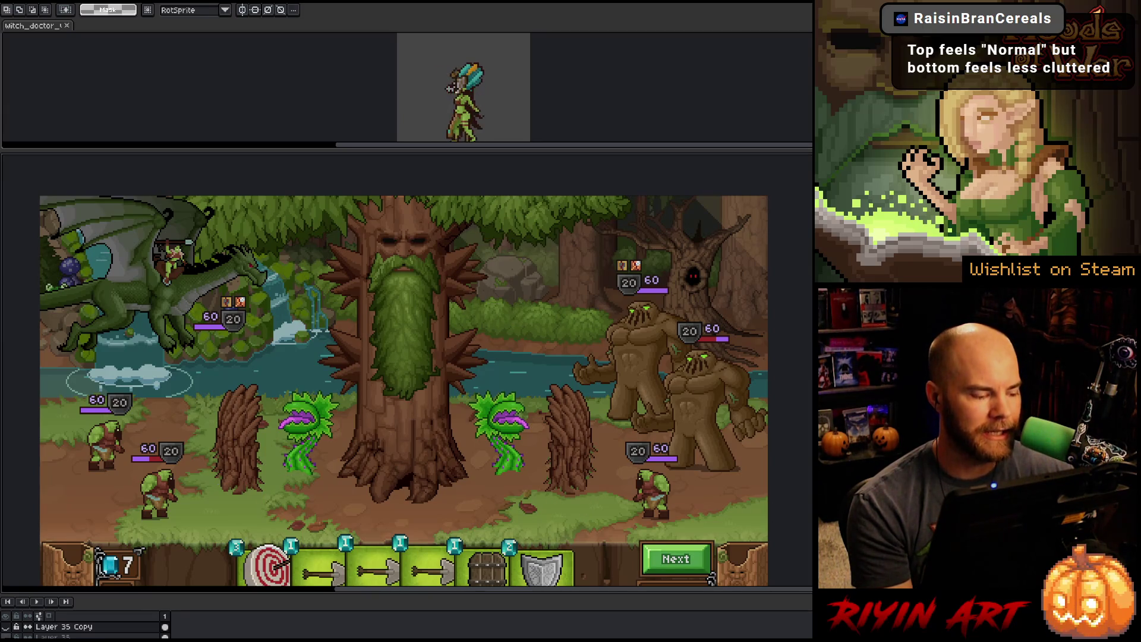
left_click(6, 627)
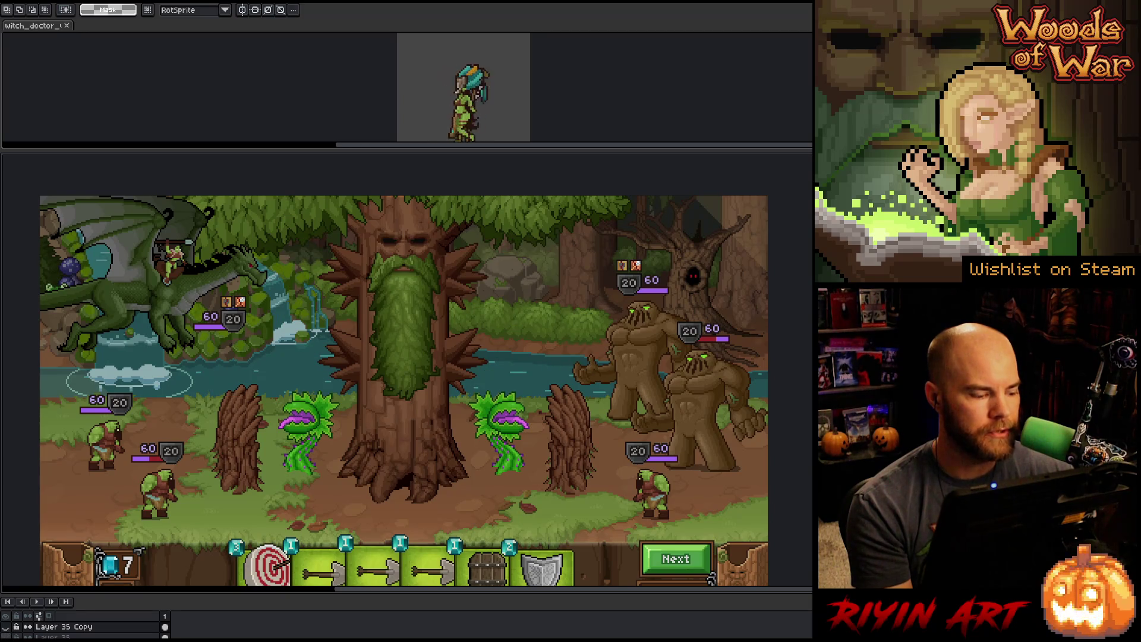
left_click(6, 636)
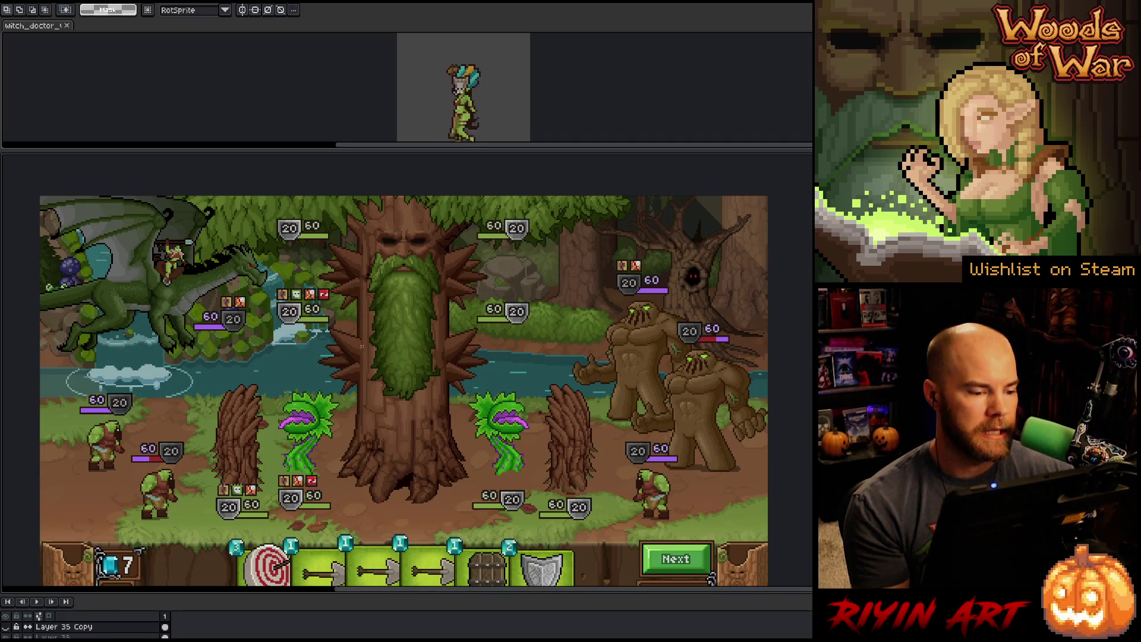
mouse_move(362, 345)
left_mouse_down()
mouse_move(183, 464)
mouse_move(90, 486)
left_mouse_up()
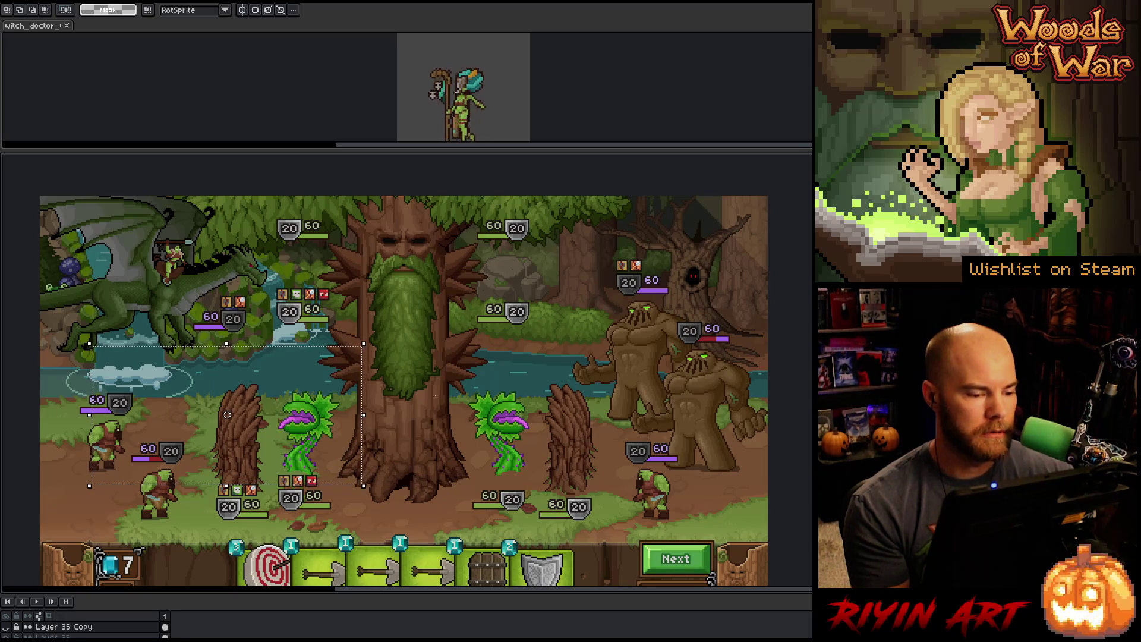
key("ctrl+d")
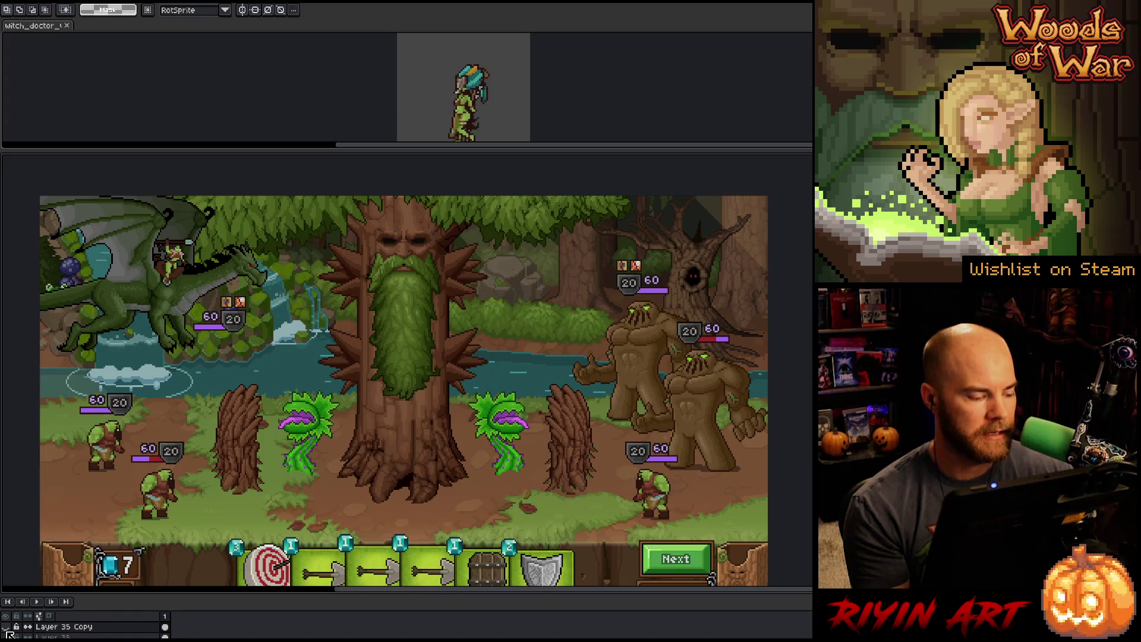
left_click(8, 633)
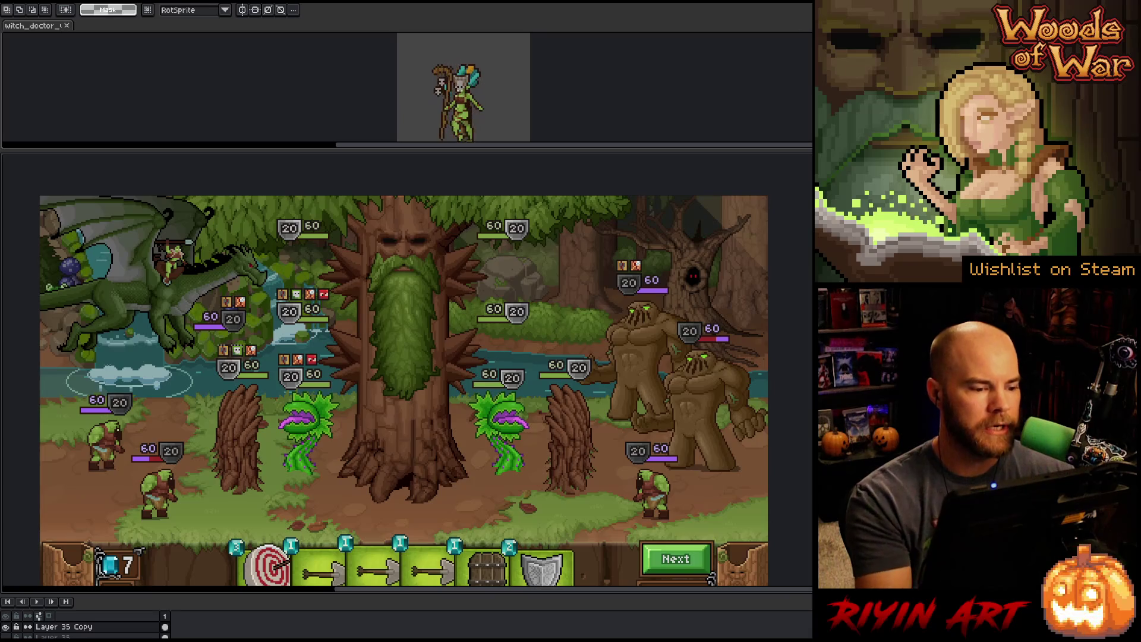
mouse_move(150, 337)
left_mouse_down()
mouse_move(681, 372)
mouse_move(695, 414)
mouse_move(646, 400)
left_mouse_up()
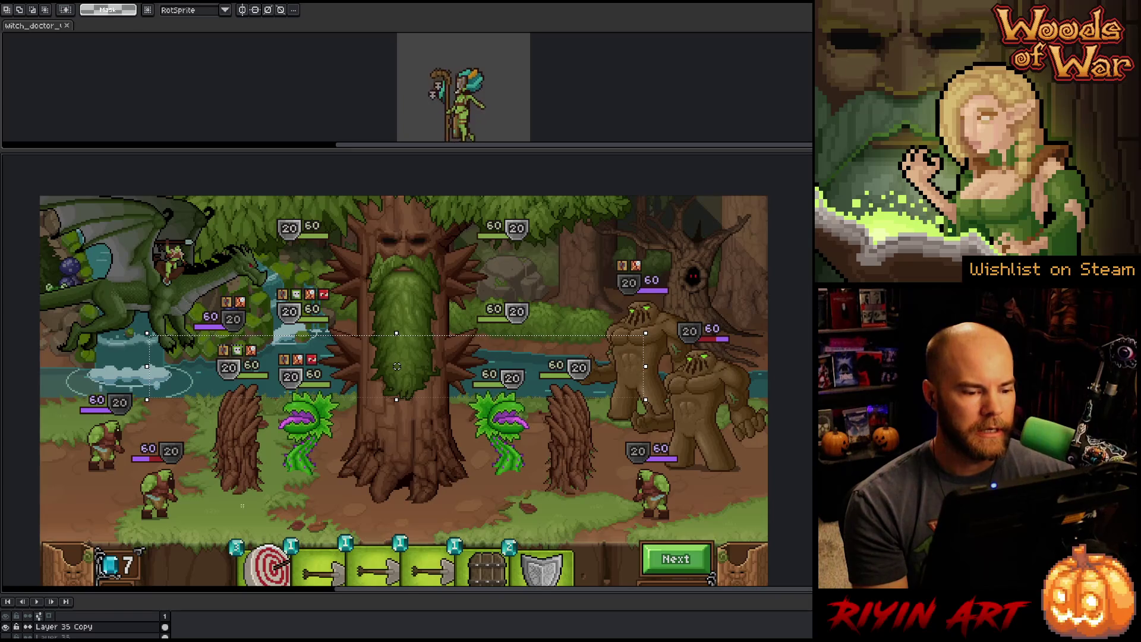
left_click_drag(191, 217, 682, 428)
left_click(5, 626)
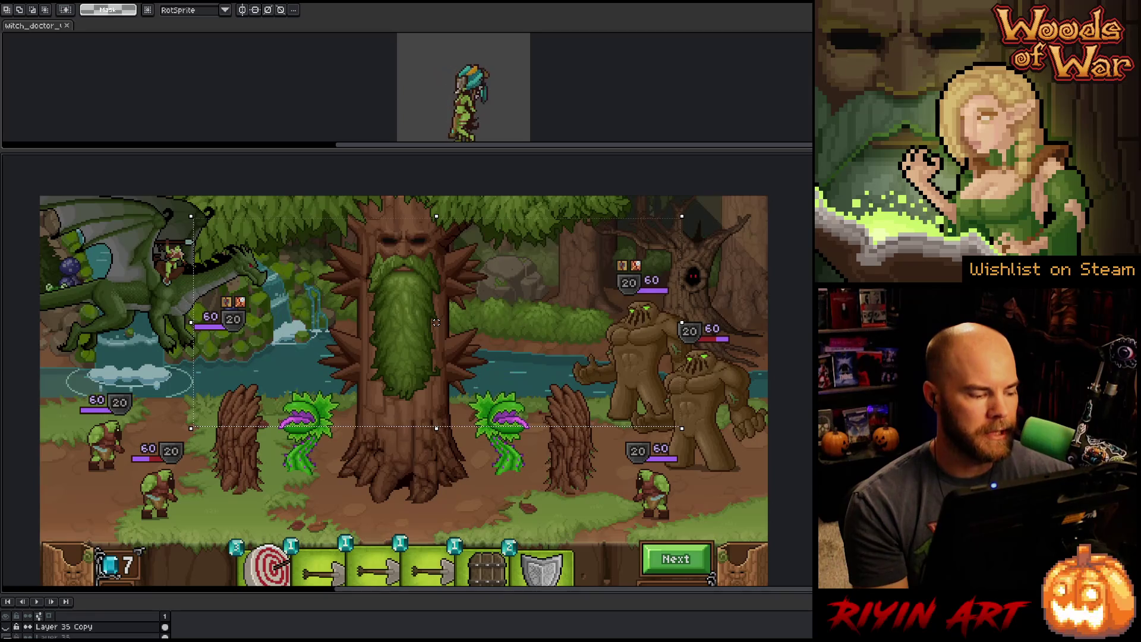
left_click(5, 636)
key("ctrl+d")
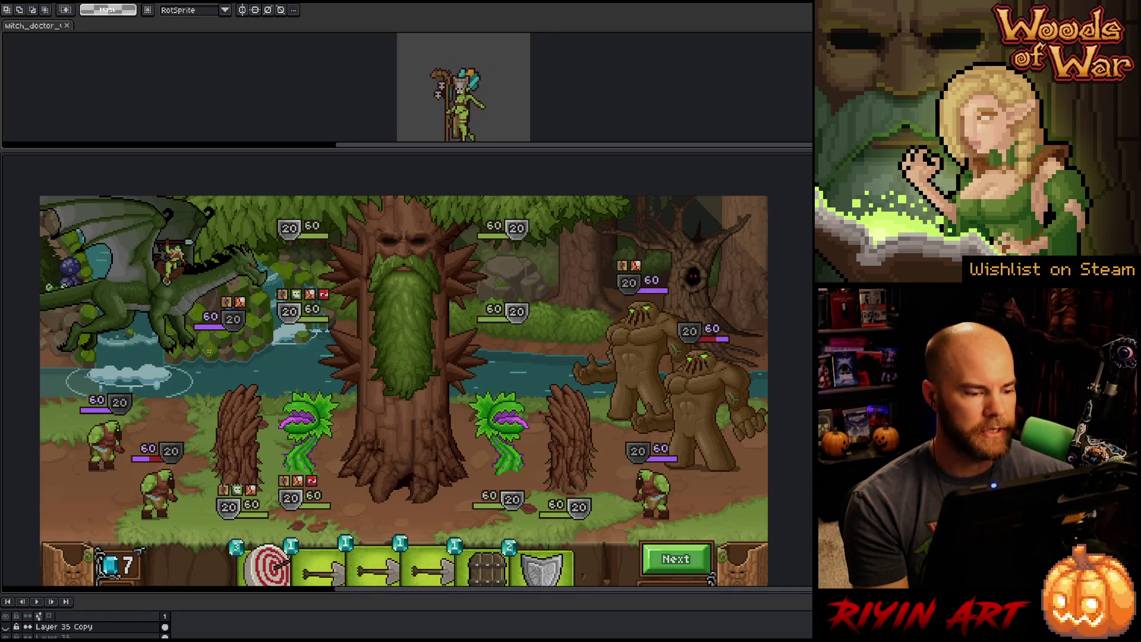
mouse_move(192, 339)
left_mouse_down()
mouse_move(430, 421)
mouse_move(636, 454)
mouse_move(602, 467)
mouse_move(607, 481)
left_mouse_up()
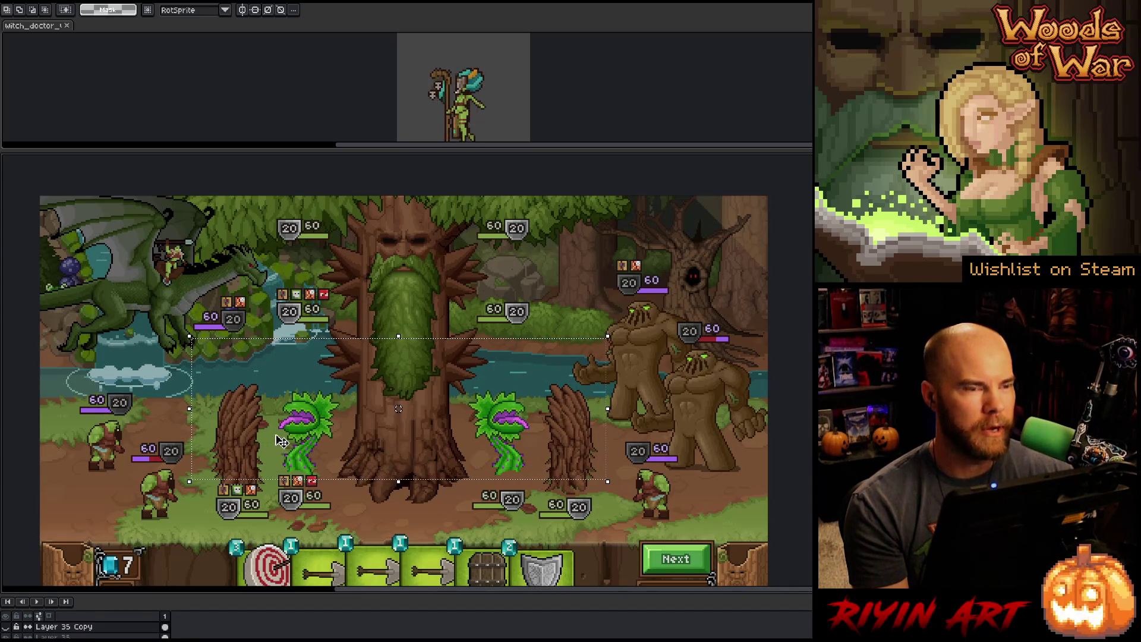
key("ctrl+d")
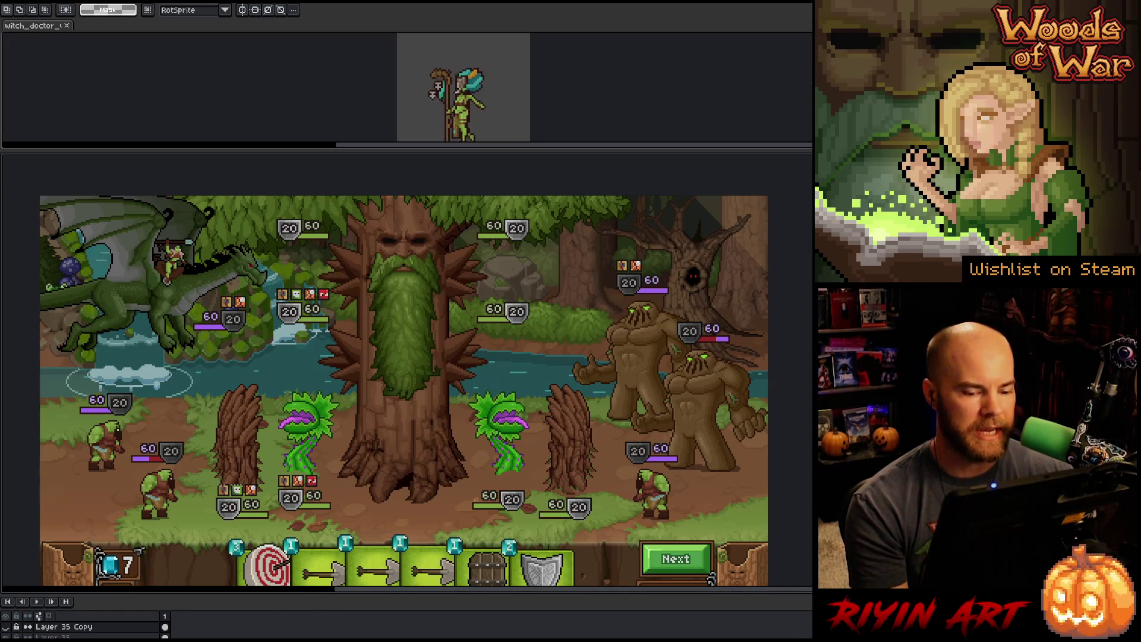
left_click_drag(613, 428, 712, 481)
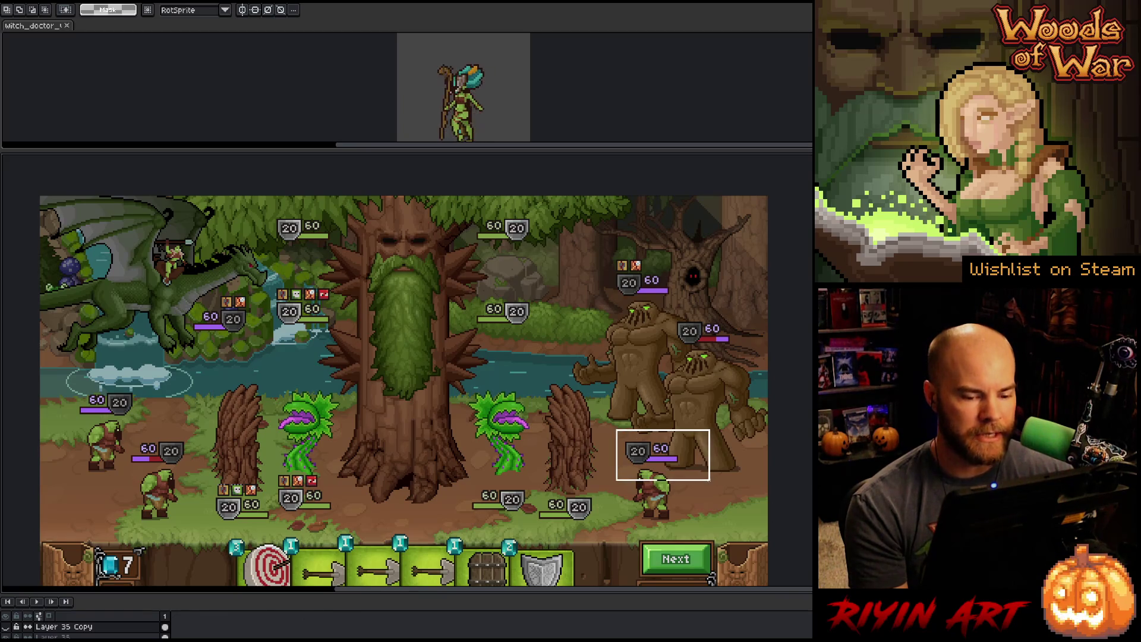
left_click_drag(626, 517, 701, 558)
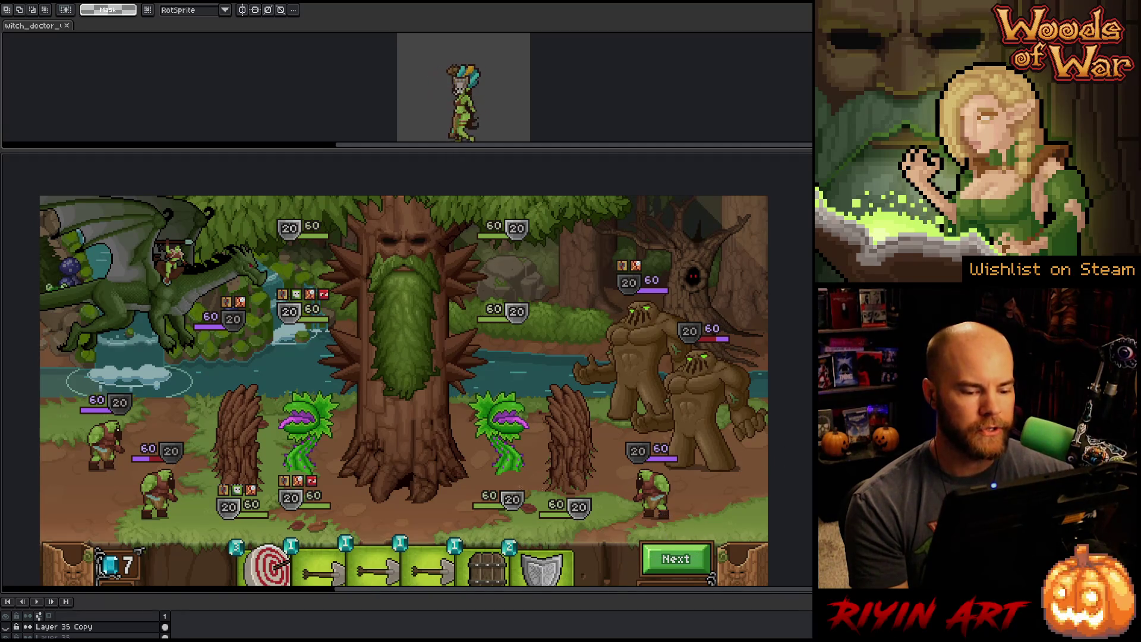
mouse_move(608, 480)
left_mouse_down()
mouse_move(172, 533)
mouse_move(608, 481)
left_mouse_up()
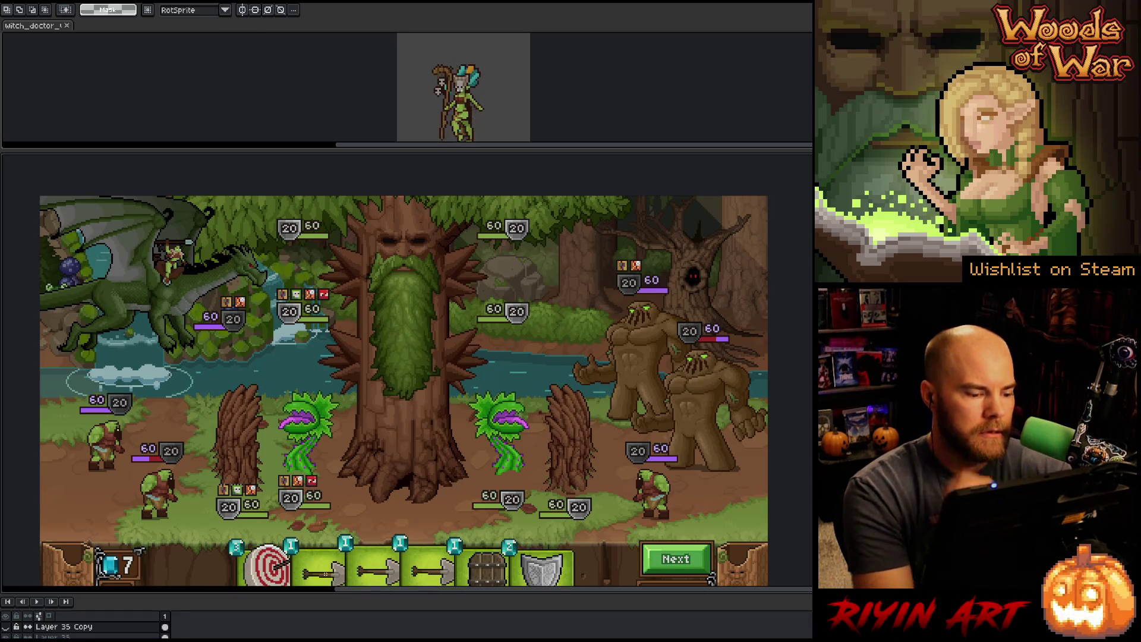
Step: Hide the bottom-row stat badge layer in the Layers panel
left_click(5, 634)
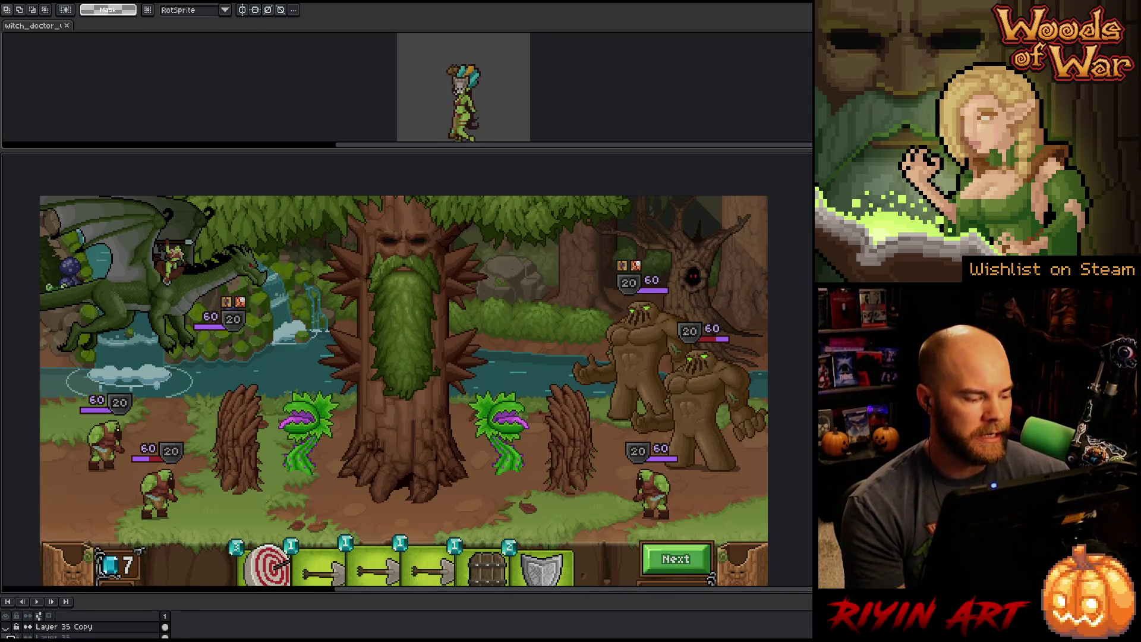
Step: Show the mid-field stat badges and marquee-select the left and right health-bar overlay groups
left_click(6, 627)
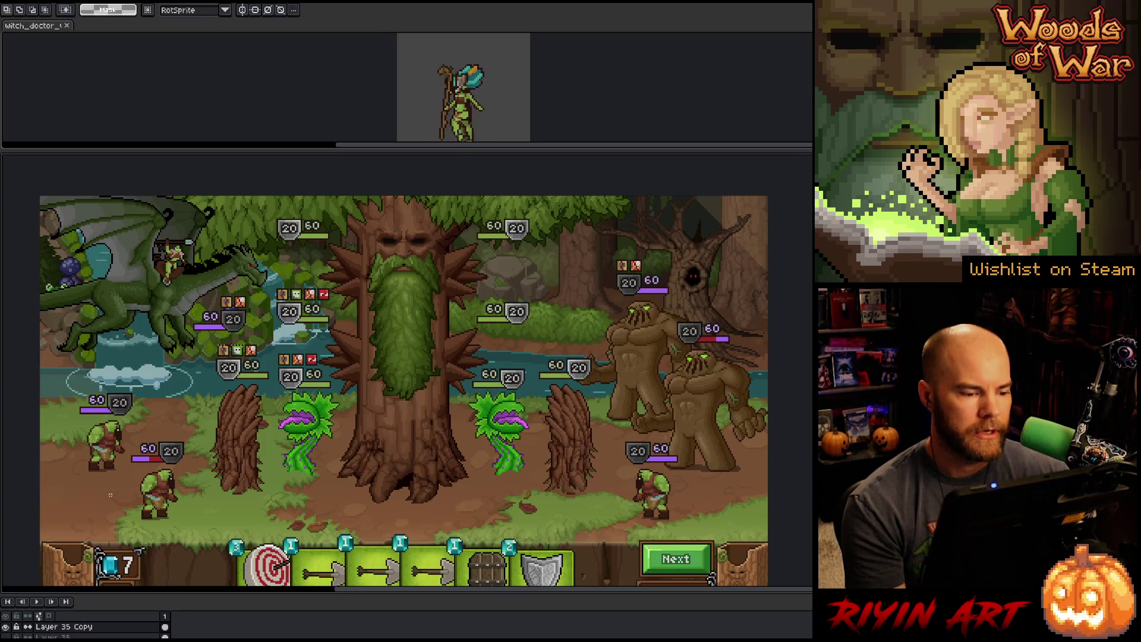
left_click_drag(223, 285, 330, 403)
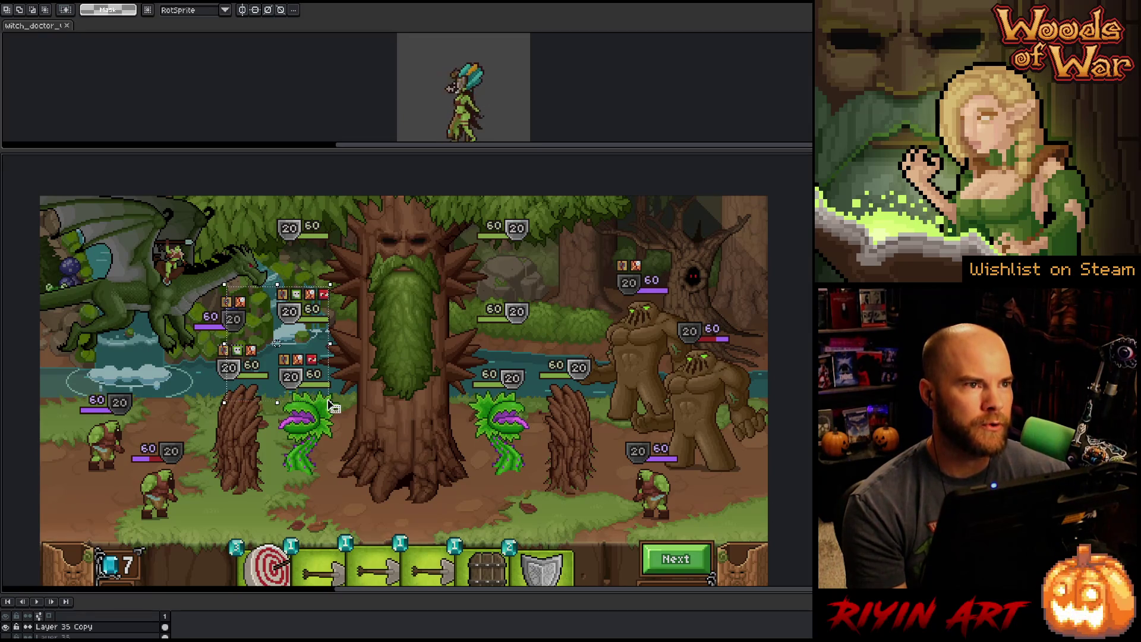
mouse_move(597, 287)
left_mouse_down()
mouse_move(492, 356)
mouse_move(471, 399)
left_mouse_up()
left_click_drag(223, 300, 356, 409)
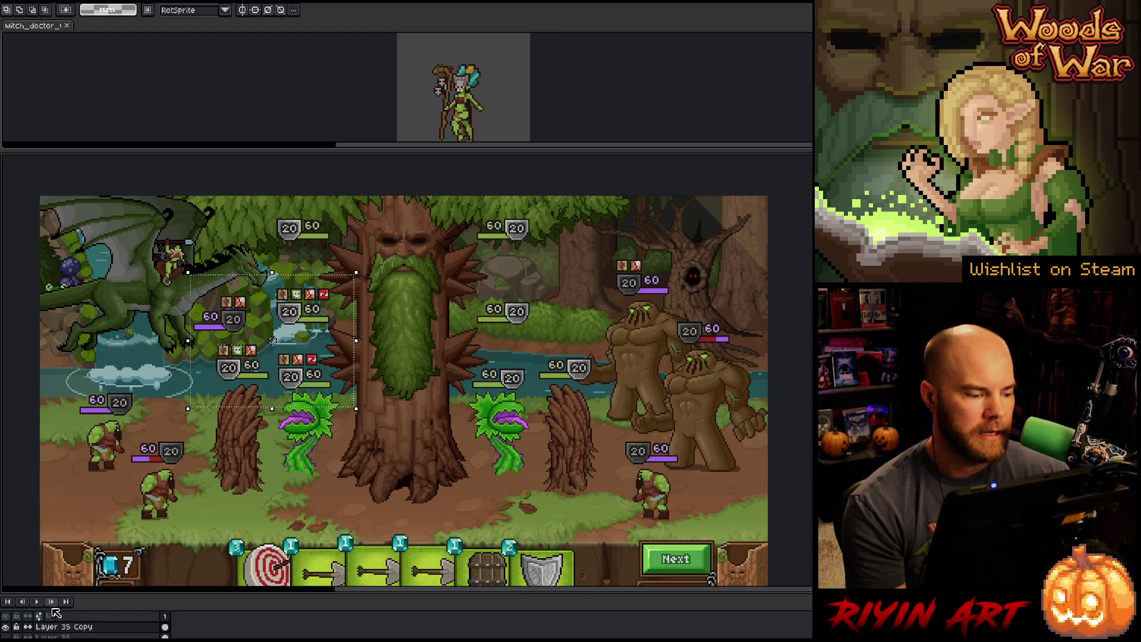
Step: Reveal the layer copy with lowered badges, deselect, and marquee the lower-left units and badges
left_click(7, 628)
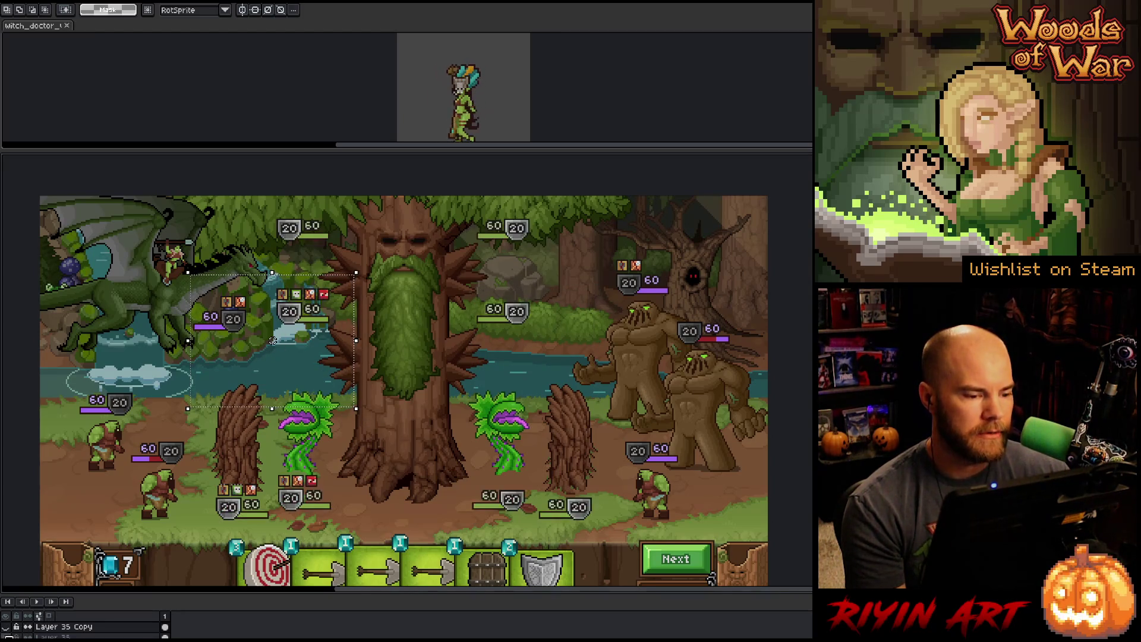
key("ctrl+d")
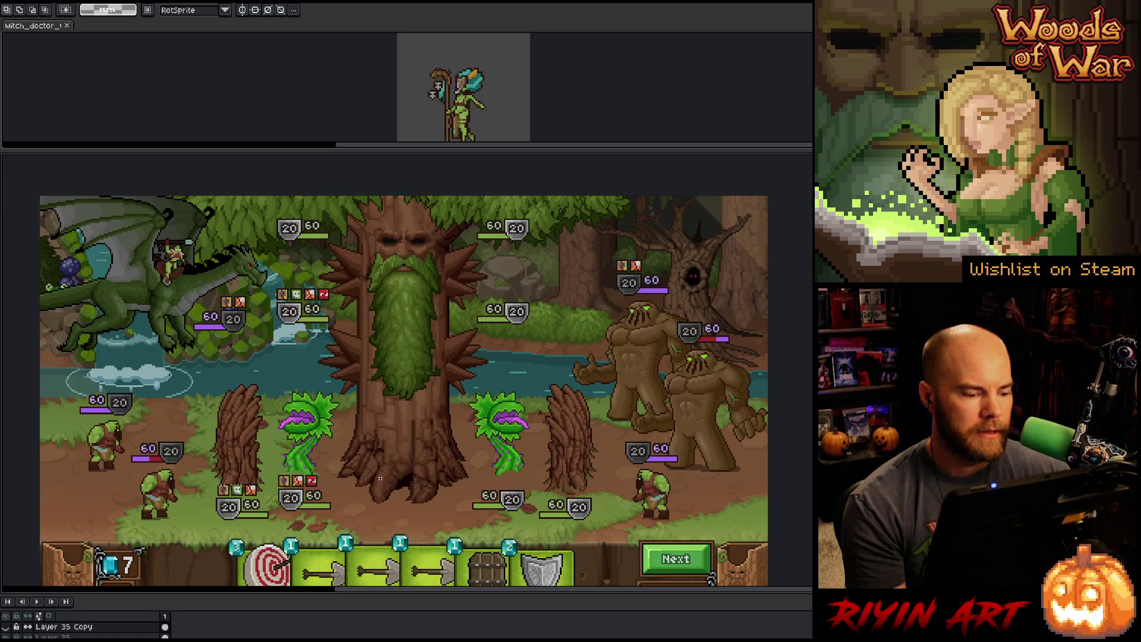
mouse_move(374, 378)
left_mouse_down()
mouse_move(312, 488)
mouse_move(274, 517)
mouse_move(208, 528)
left_mouse_up()
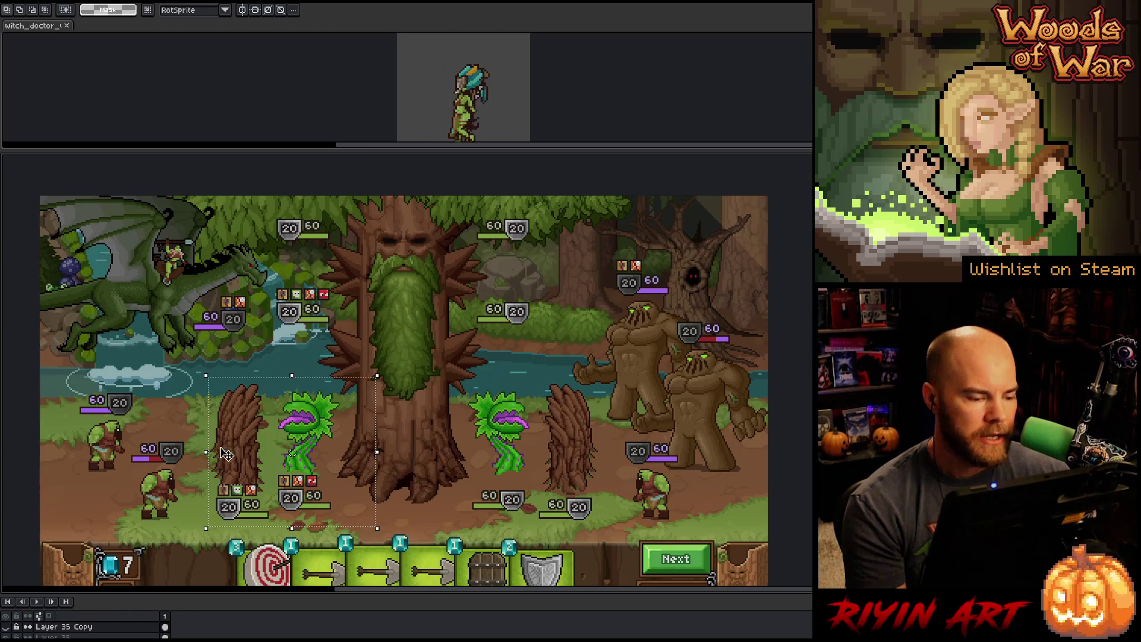
Step: Zoom and pan across the left tree, the orcs and cloud, and the treant boss with its plant monsters
scroll(291, 489, "up", 2)
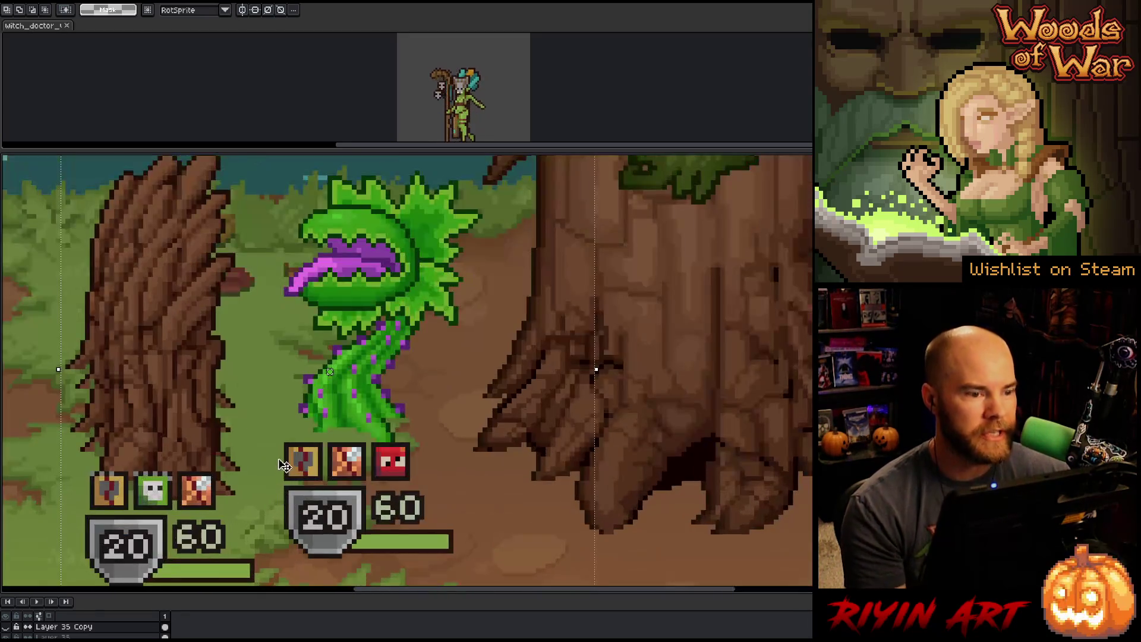
mouse_move(707, 367)
left_mouse_down()
mouse_move(798, 341)
mouse_move(785, 365)
mouse_move(779, 355)
left_mouse_up()
scroll(372, 338, "down", 2)
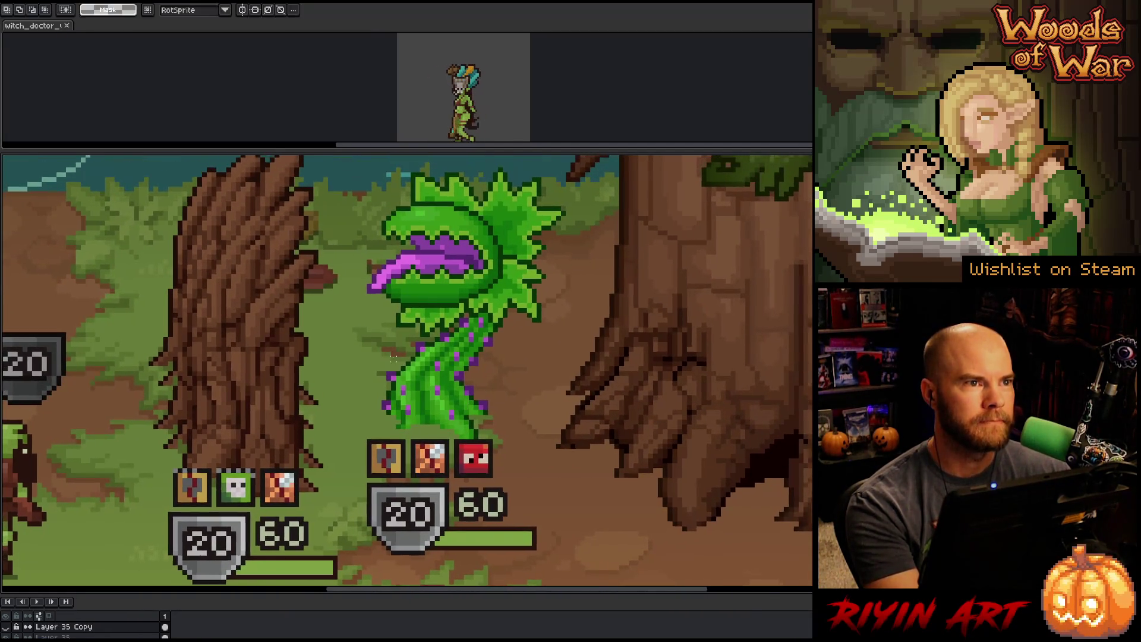
left_click_drag(300, 372, 716, 395)
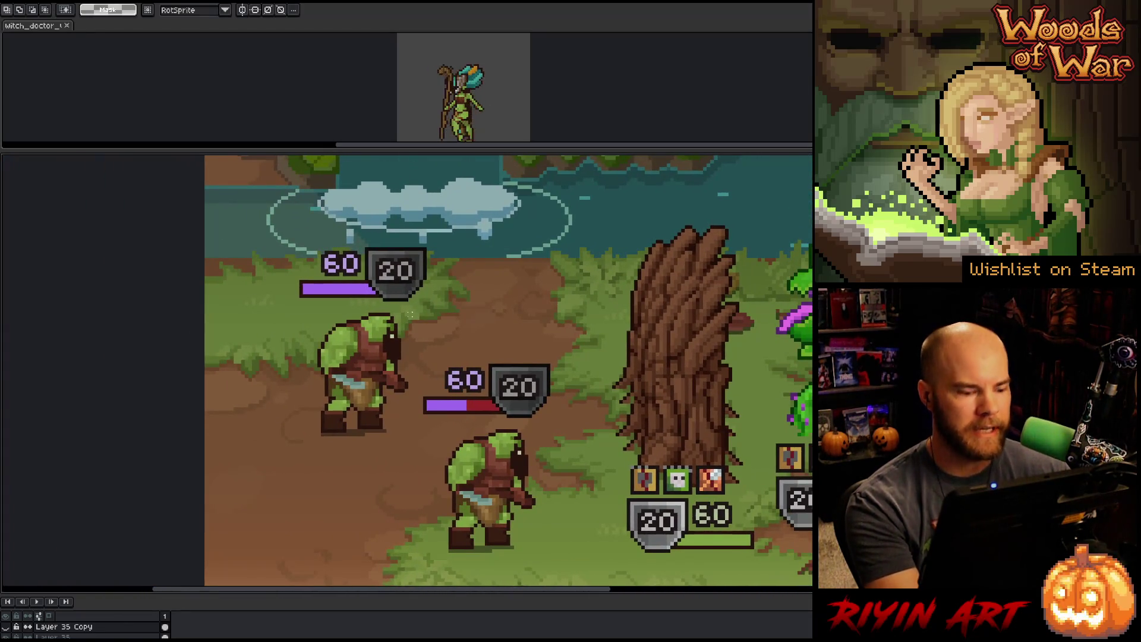
scroll(452, 387, "down", 1)
scroll(452, 387, "up", 1)
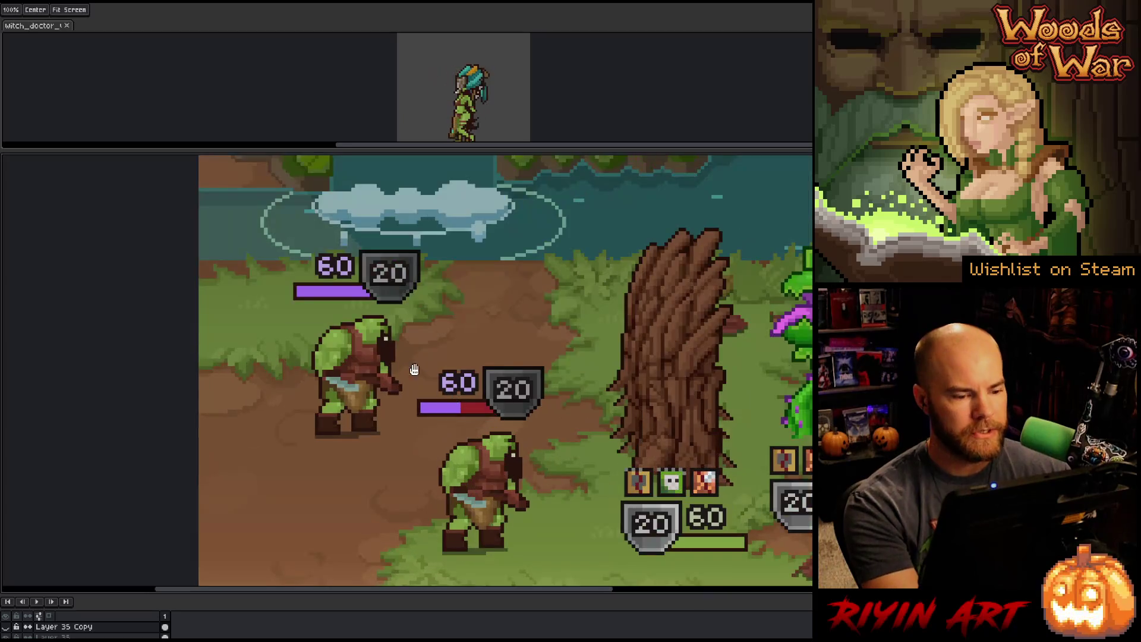
mouse_move(652, 354)
left_mouse_down()
mouse_move(388, 481)
mouse_move(151, 556)
left_mouse_up()
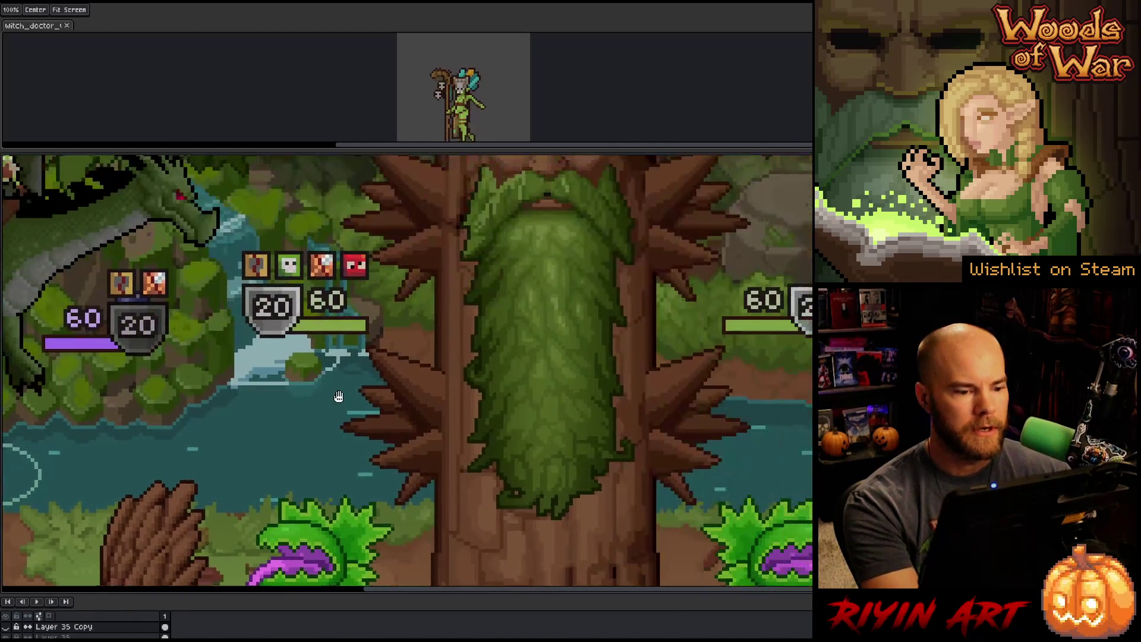
mouse_move(338, 396)
left_mouse_down()
mouse_move(214, 511)
mouse_move(220, 552)
mouse_move(262, 530)
left_mouse_up()
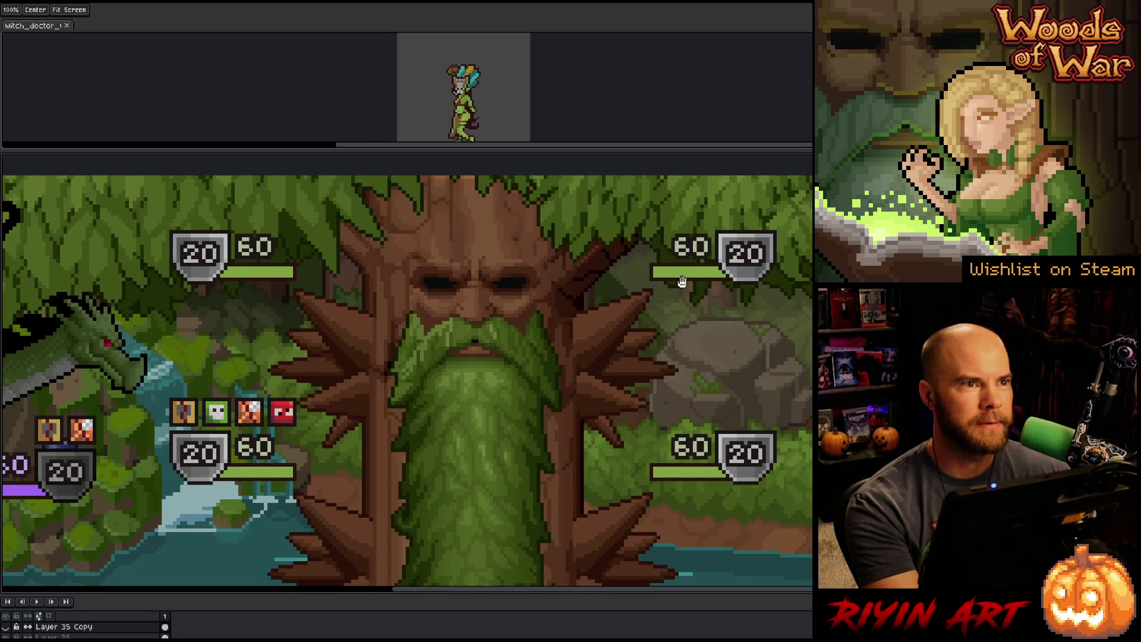
left_click_drag(380, 492, 363, 164)
left_click_drag(390, 301, 401, 342)
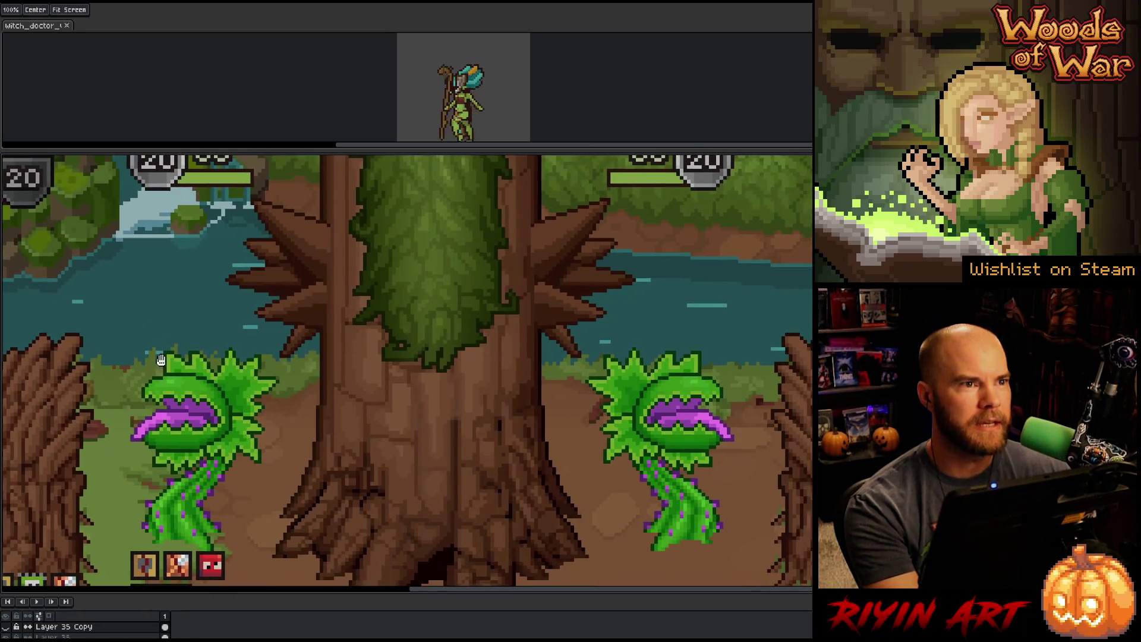
scroll(396, 436, "down", 3)
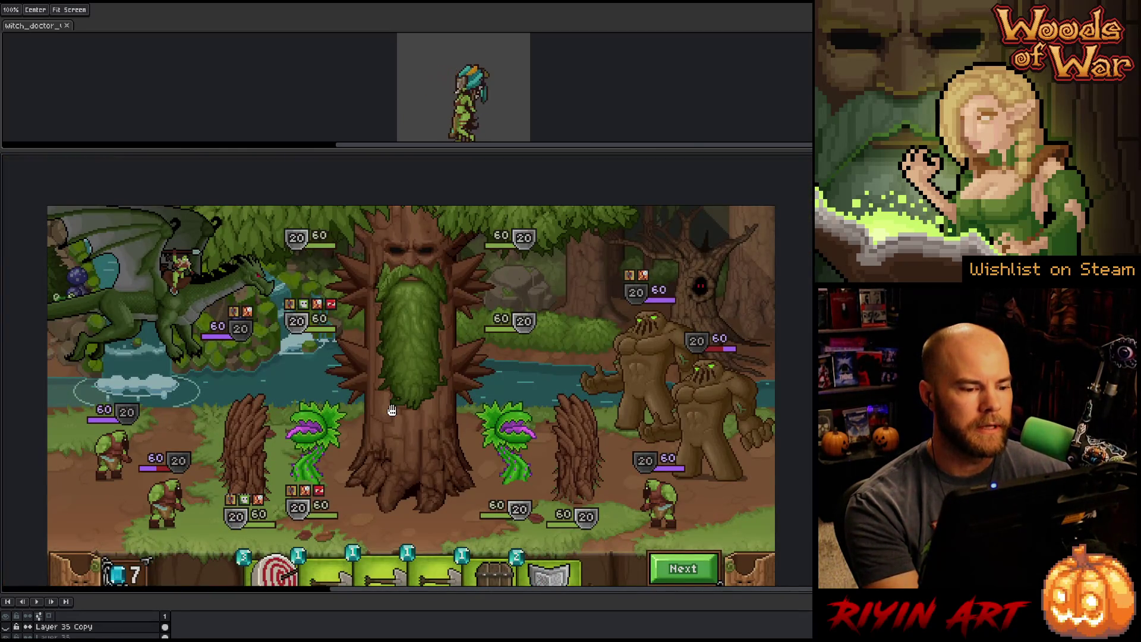
scroll(729, 337, "up", 4)
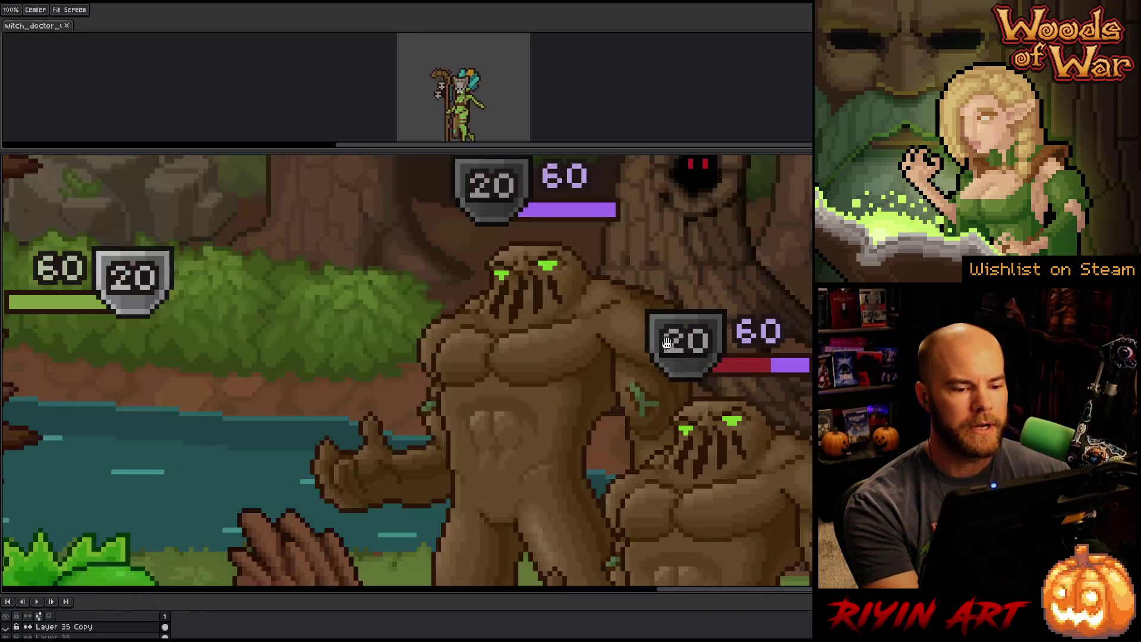
scroll(586, 398, "down", 1)
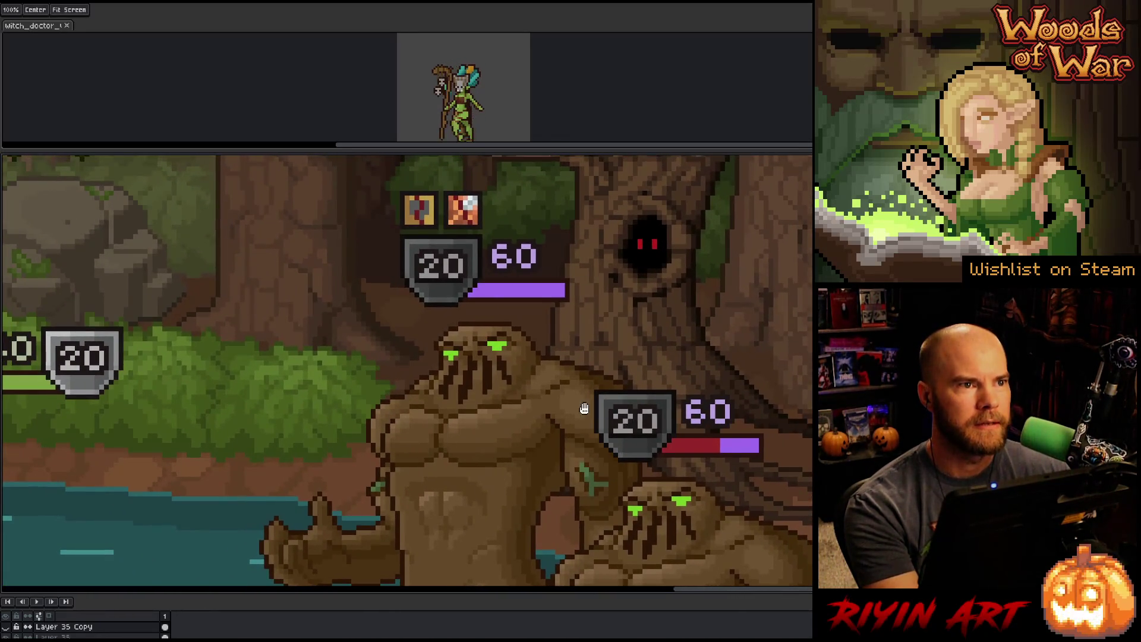
scroll(591, 408, "down", 3)
Step: Inspect the card bar, dragon and orcs, recentre on the treant trunk, and hide the timeline
left_click_drag(385, 447, 497, 400)
scroll(498, 401, "up", 1)
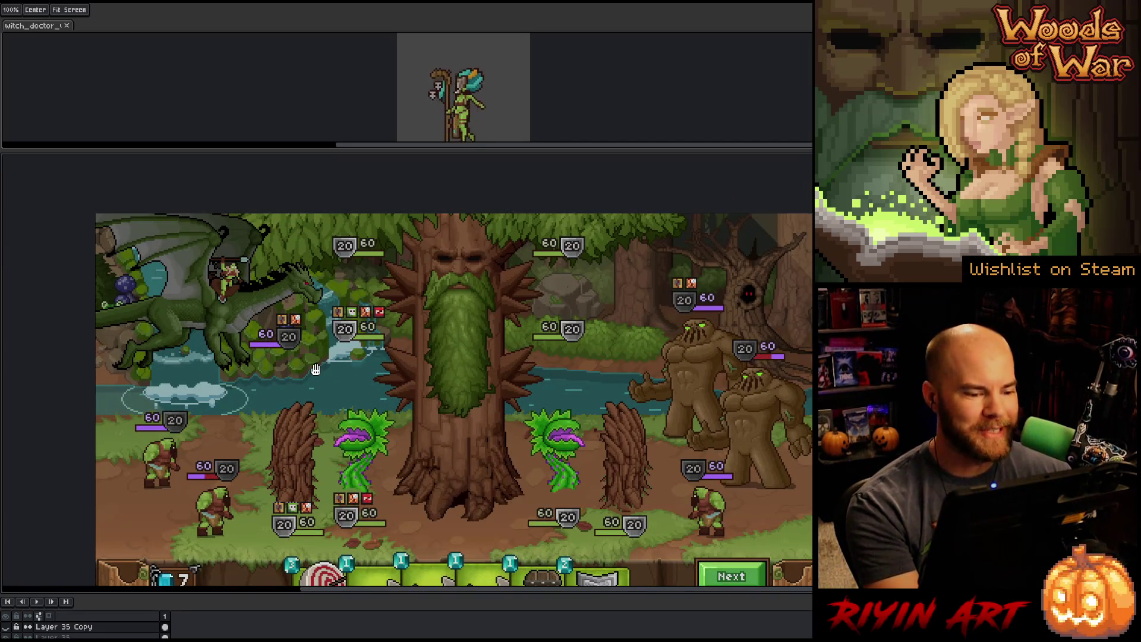
mouse_move(426, 394)
left_mouse_down()
mouse_move(395, 399)
mouse_move(374, 358)
left_mouse_up()
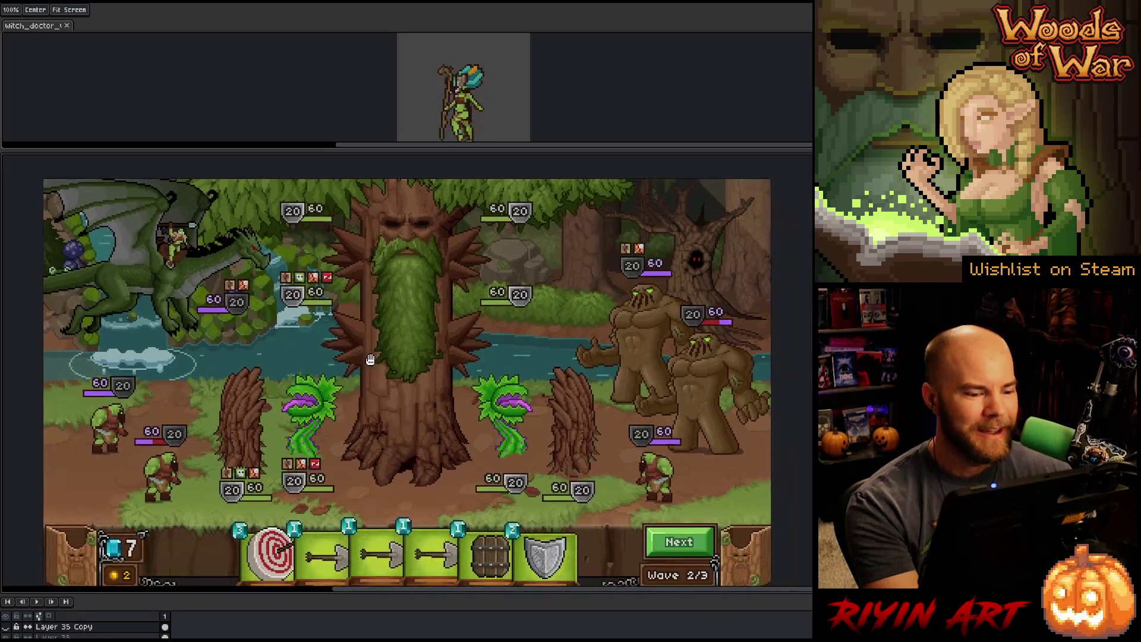
scroll(358, 317, "up", 2)
left_click_drag(360, 314, 743, 457)
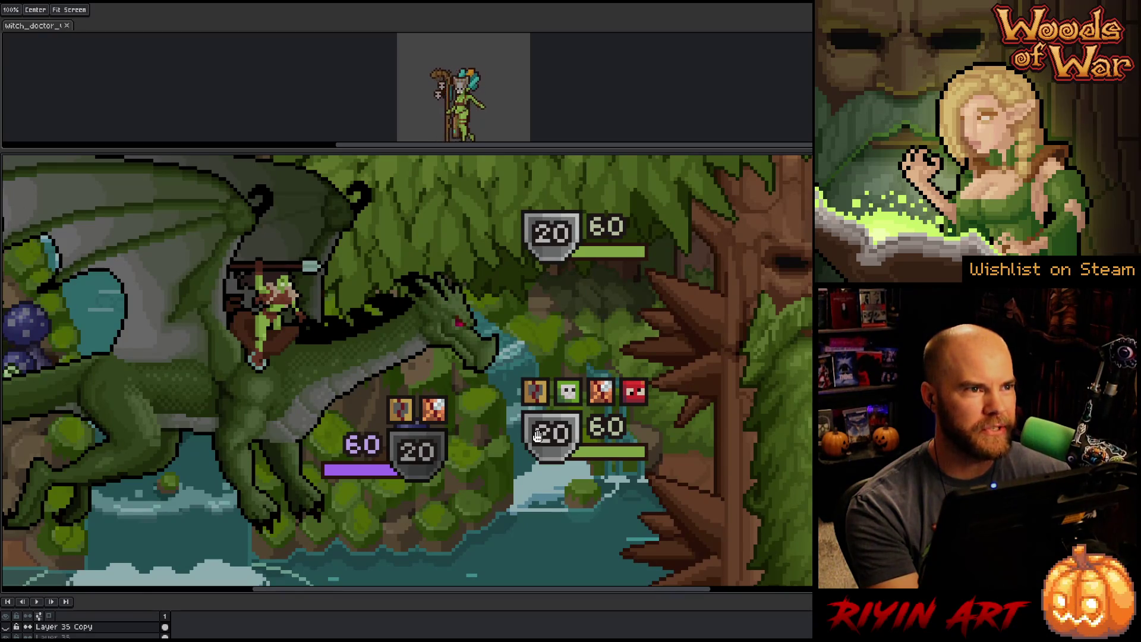
left_click_drag(574, 476, 529, 205)
mouse_move(523, 595)
left_mouse_down()
mouse_move(612, 431)
mouse_move(540, 370)
mouse_move(440, 481)
left_mouse_up()
scroll(604, 425, "up", 1)
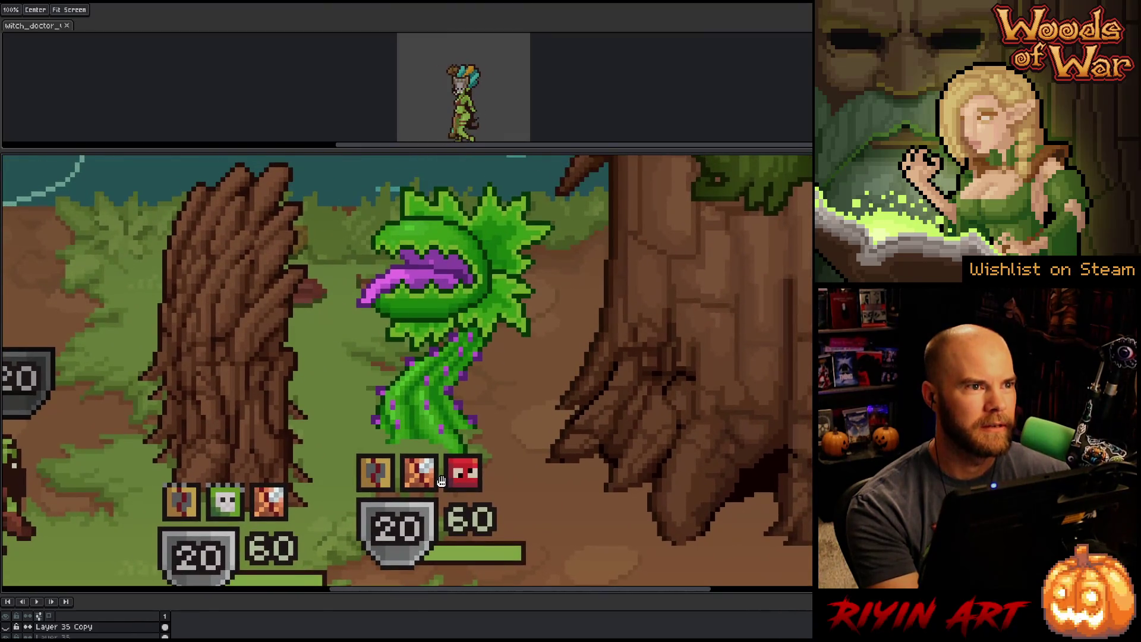
scroll(441, 482, "down", 5)
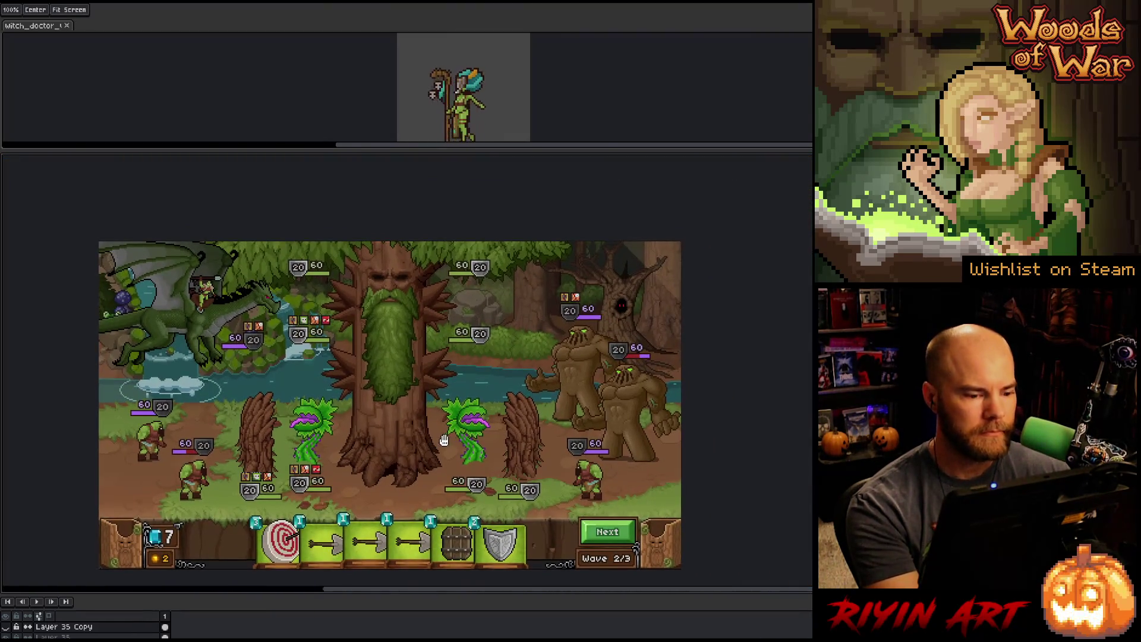
mouse_move(444, 439)
left_mouse_down()
mouse_move(419, 411)
mouse_move(454, 425)
mouse_move(424, 428)
left_mouse_up()
scroll(419, 411, "up", 1)
key("Tab")
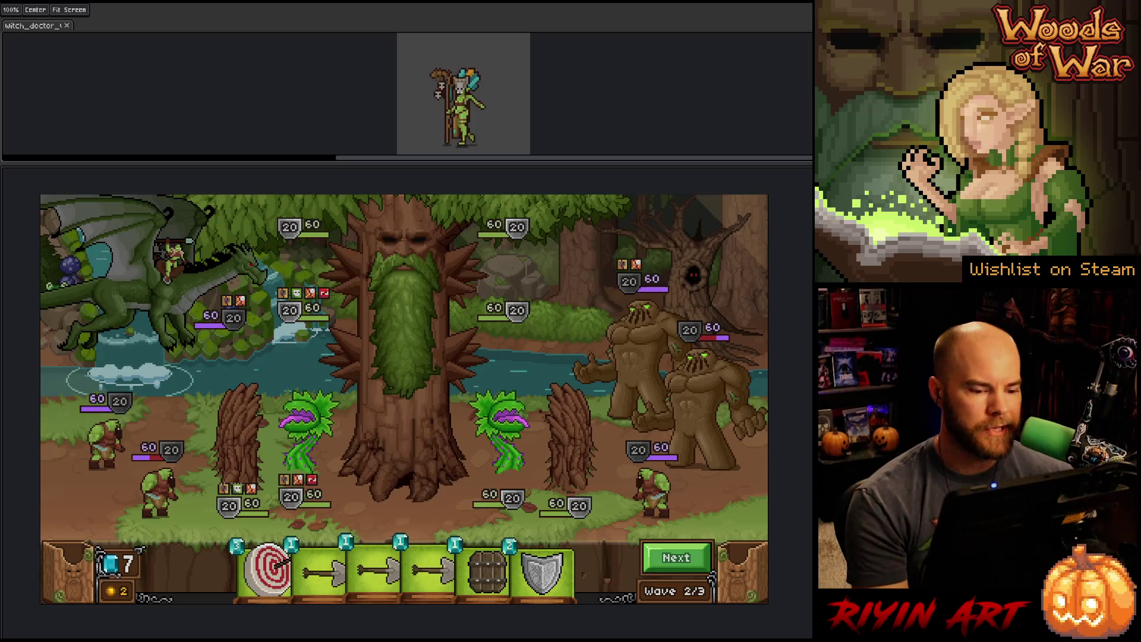
key("Tab")
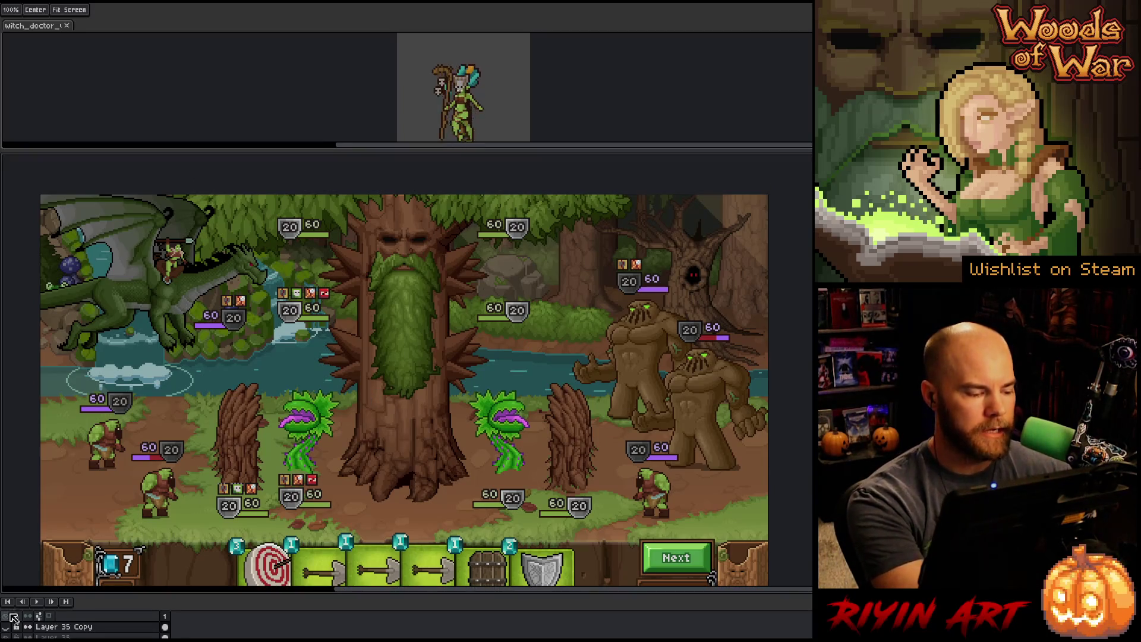
left_click(6, 626)
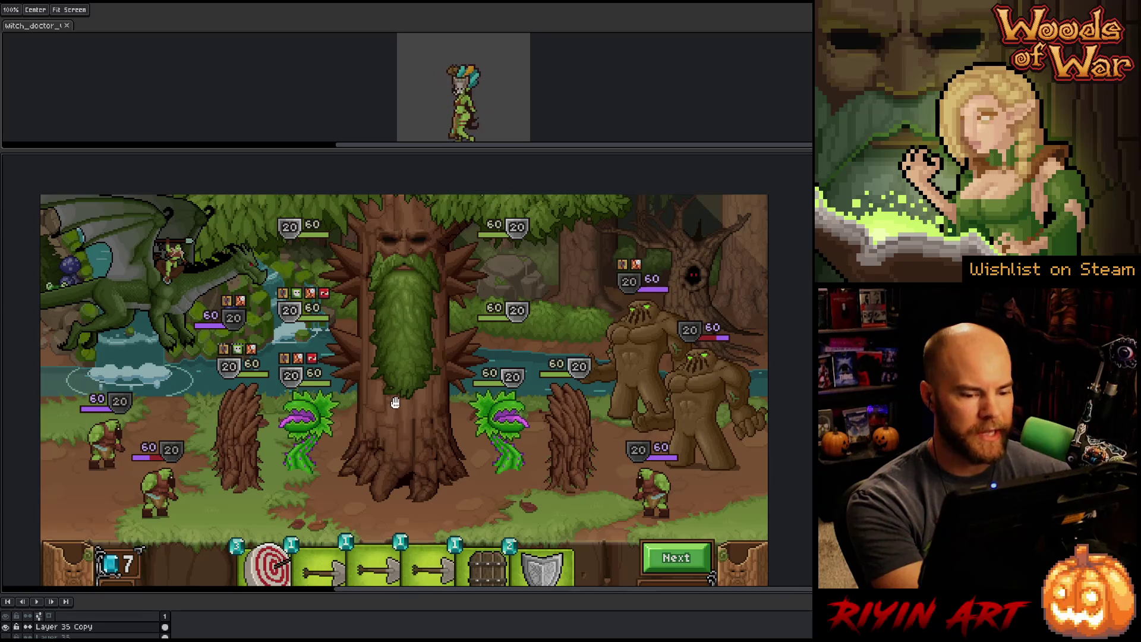
scroll(658, 370, "up", 2)
scroll(593, 372, "up", 1)
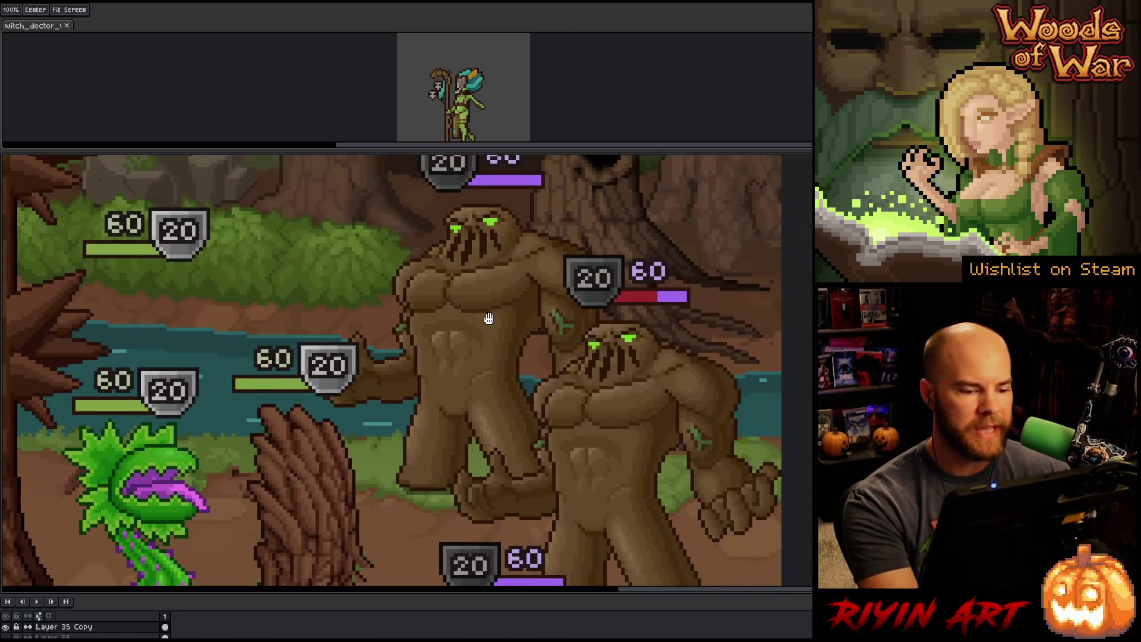
left_click_drag(583, 241, 363, 420)
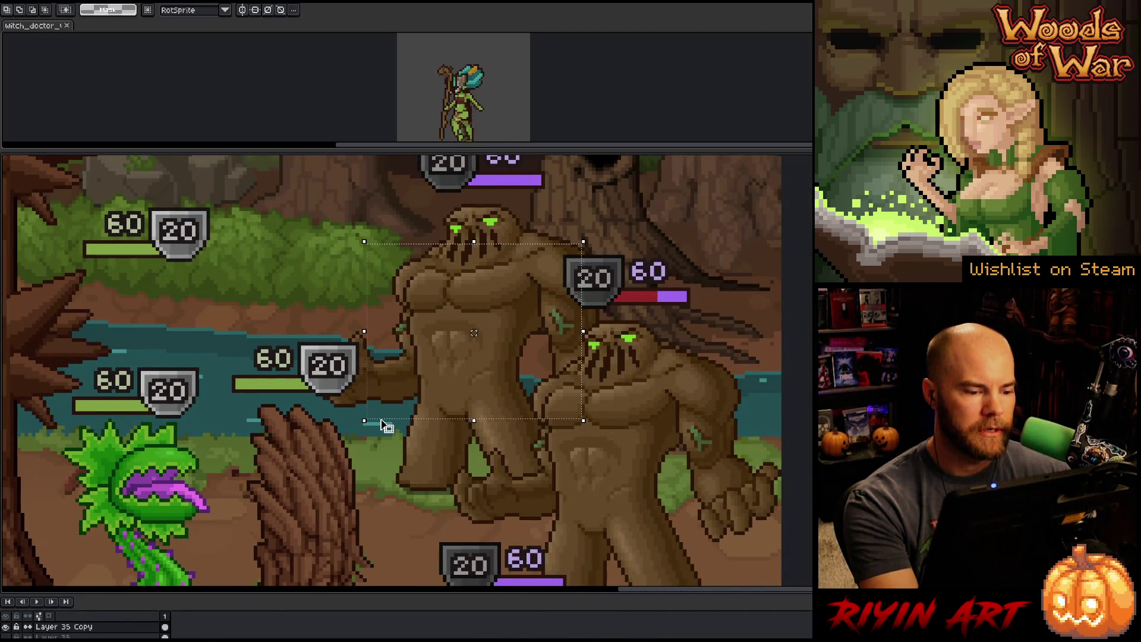
key("ctrl+d")
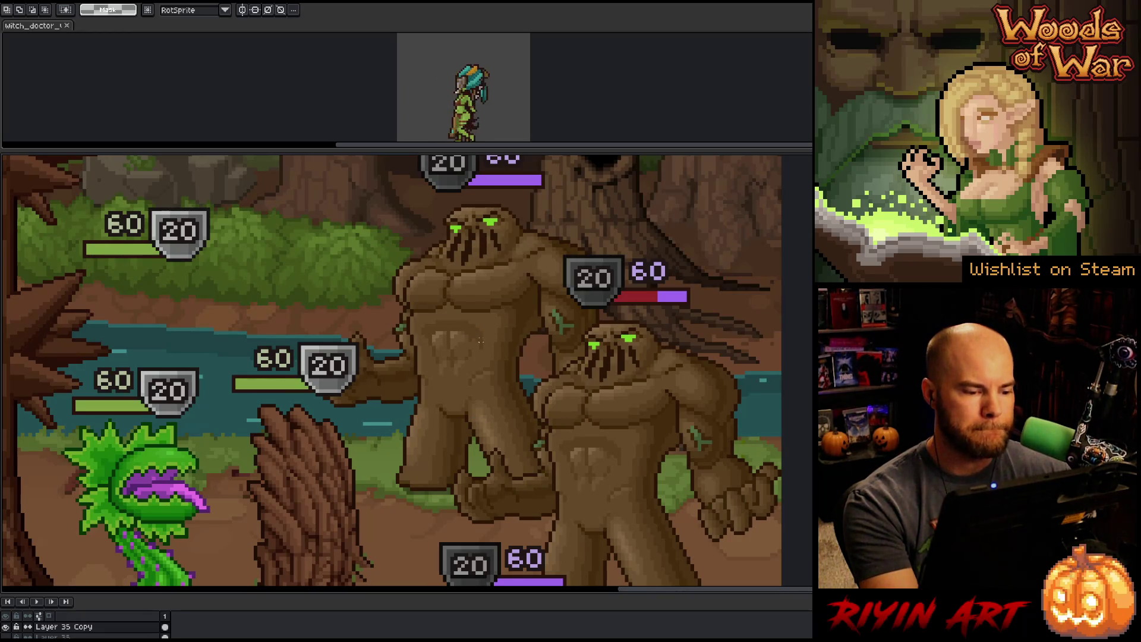
left_click_drag(385, 309, 255, 430)
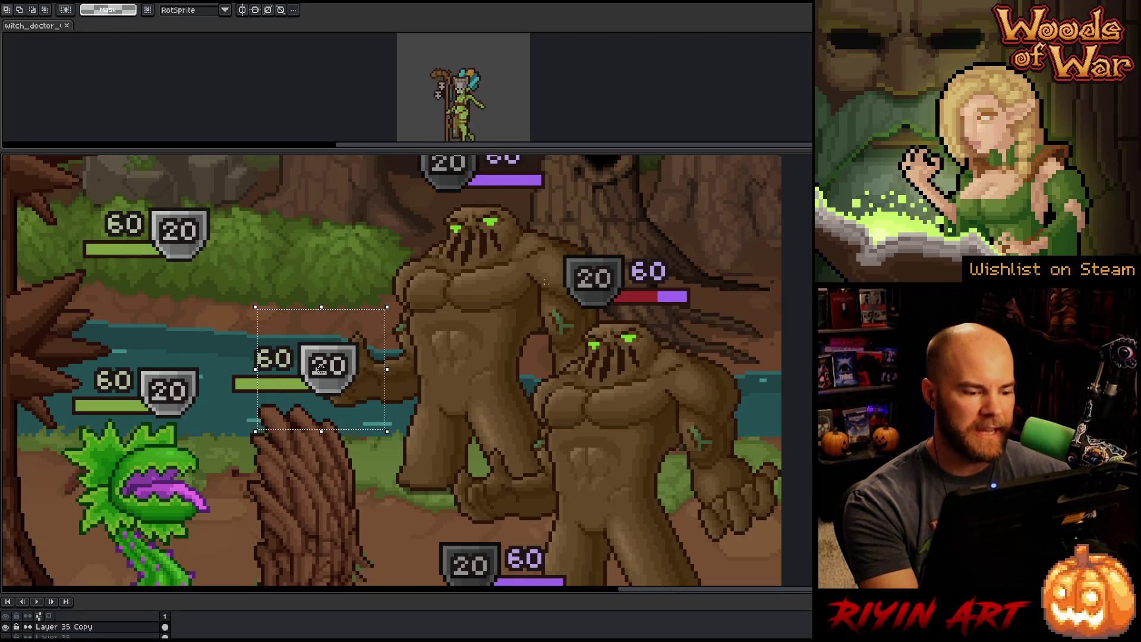
mouse_move(497, 257)
left_mouse_down()
mouse_move(313, 393)
mouse_move(256, 406)
left_mouse_up()
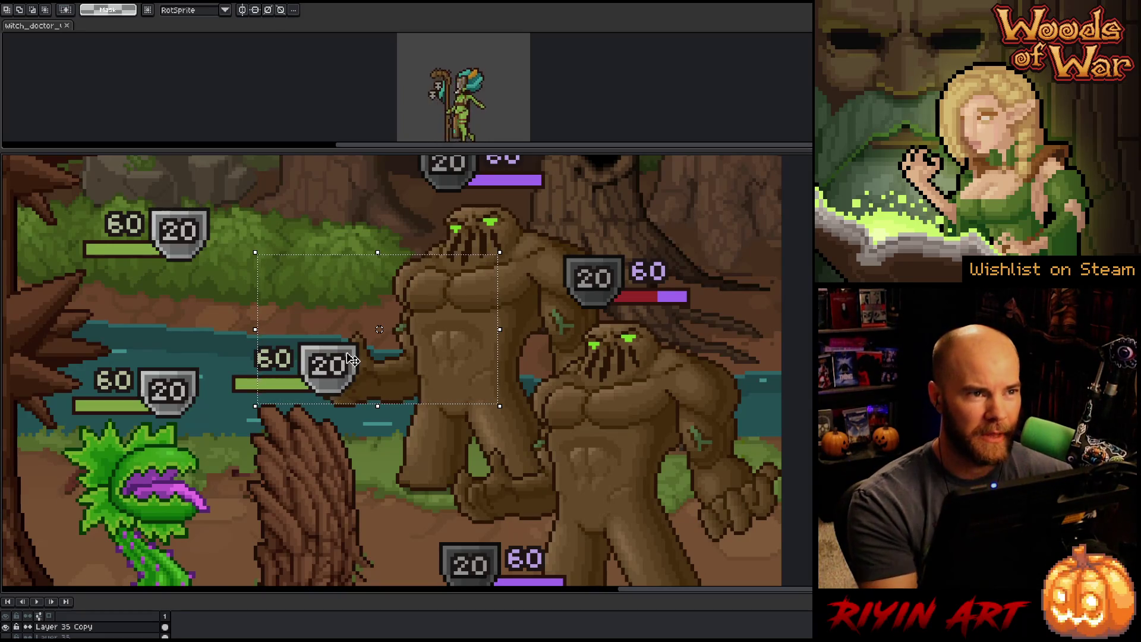
scroll(480, 351, "down", 3)
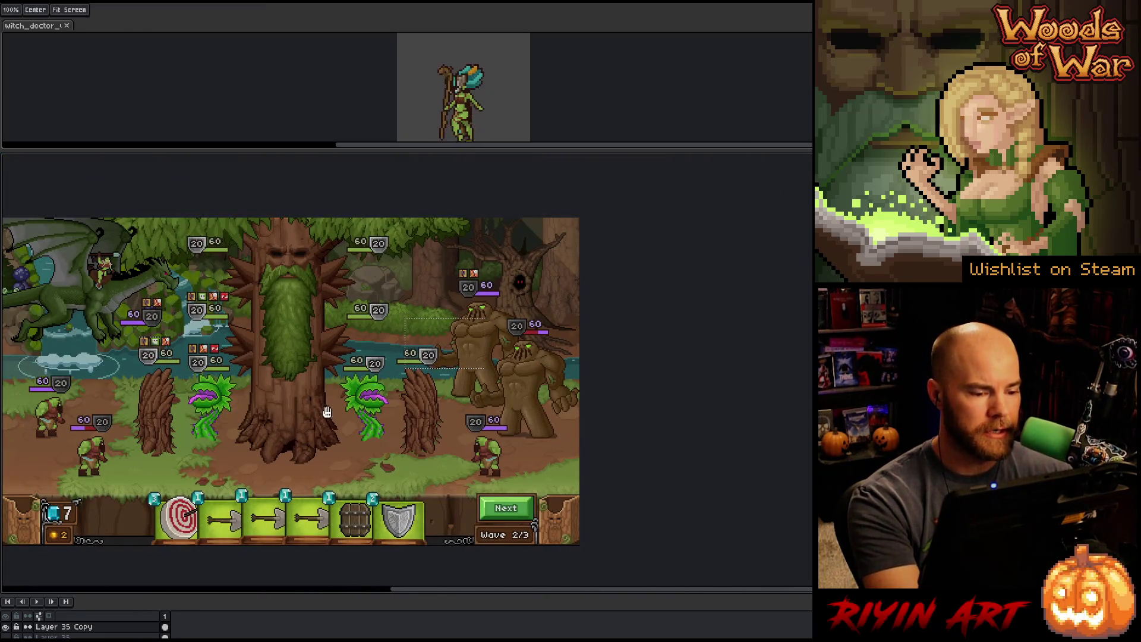
scroll(445, 342, "up", 2)
mouse_move(376, 310)
left_mouse_down()
mouse_move(522, 392)
mouse_move(554, 396)
left_mouse_up()
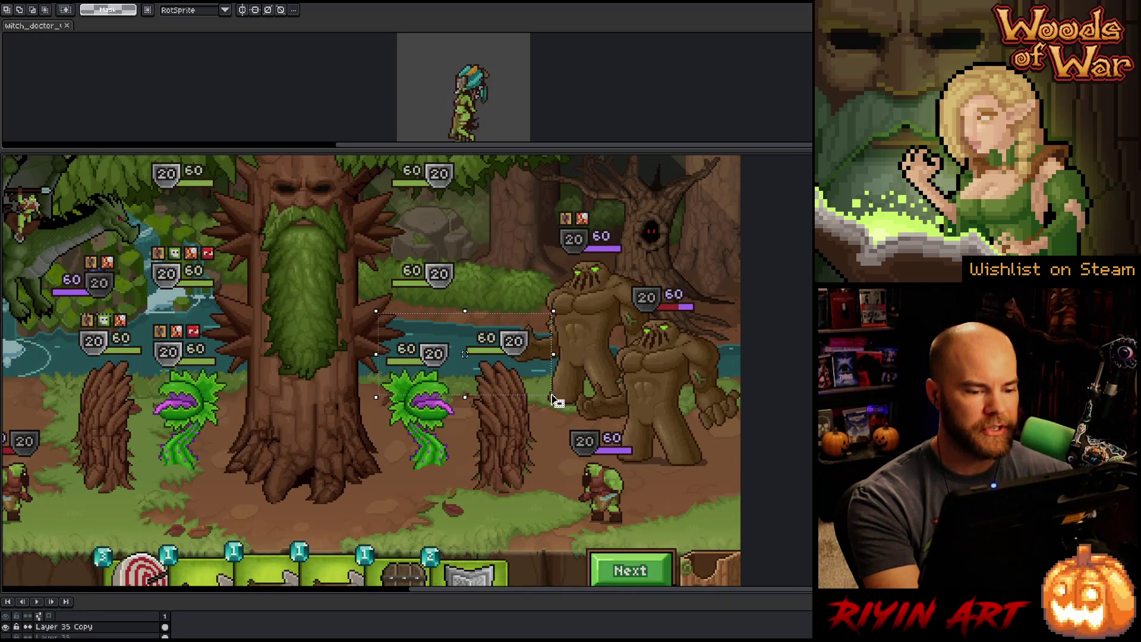
left_click_drag(364, 313, 610, 420)
key("ctrl+d")
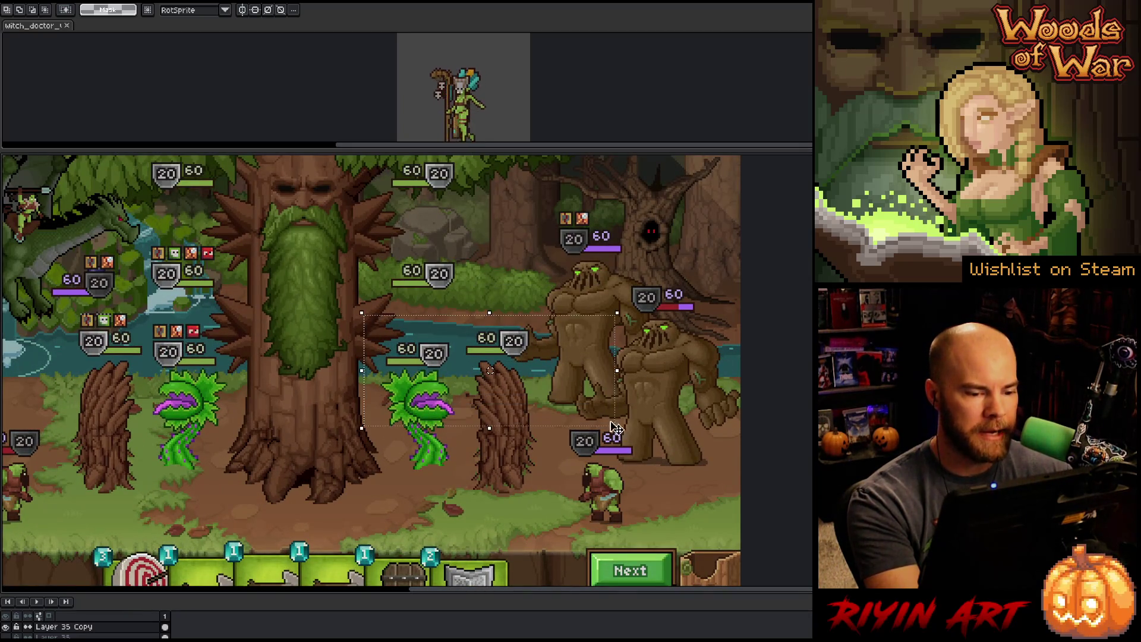
left_click_drag(368, 361, 524, 432)
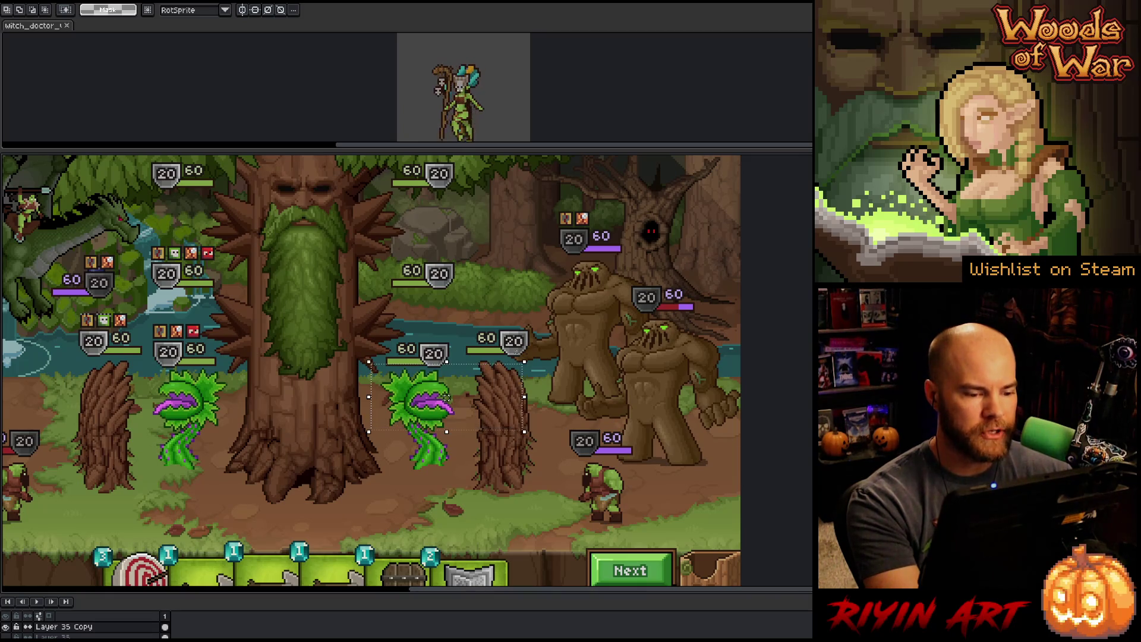
left_click(429, 403)
left_click_drag(551, 320, 591, 350)
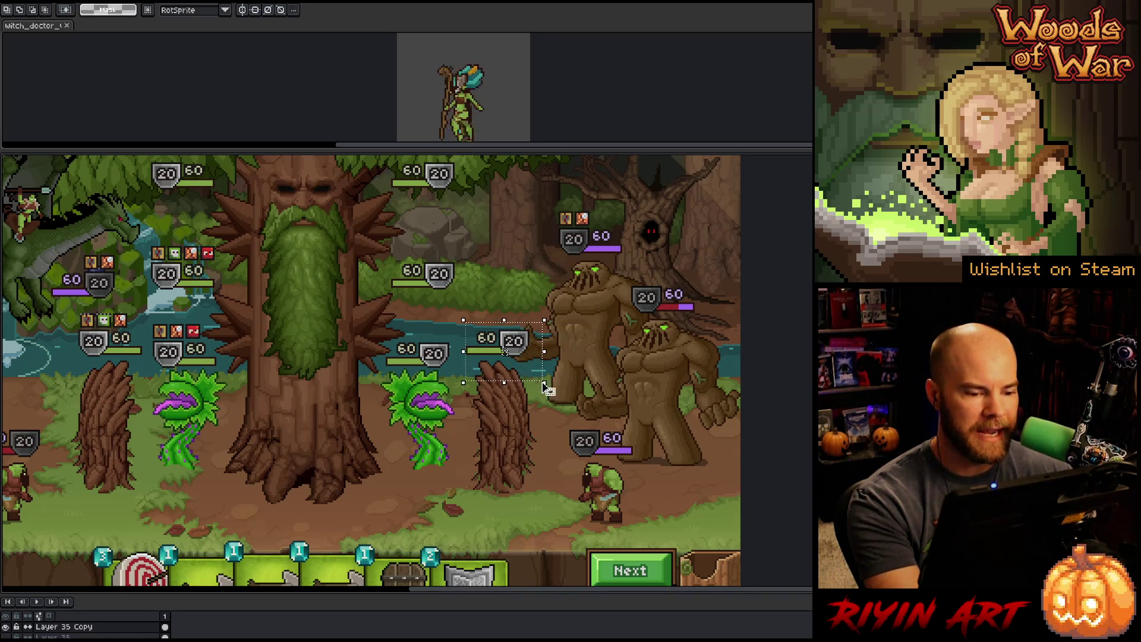
left_click_drag(548, 278, 640, 369)
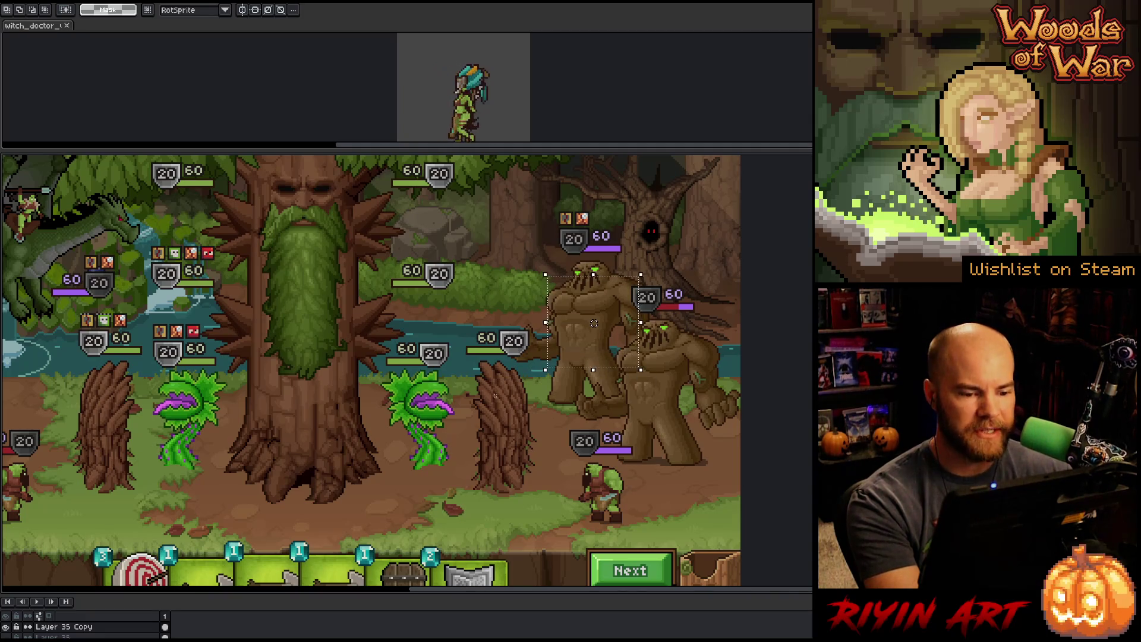
left_click_drag(446, 315, 552, 363)
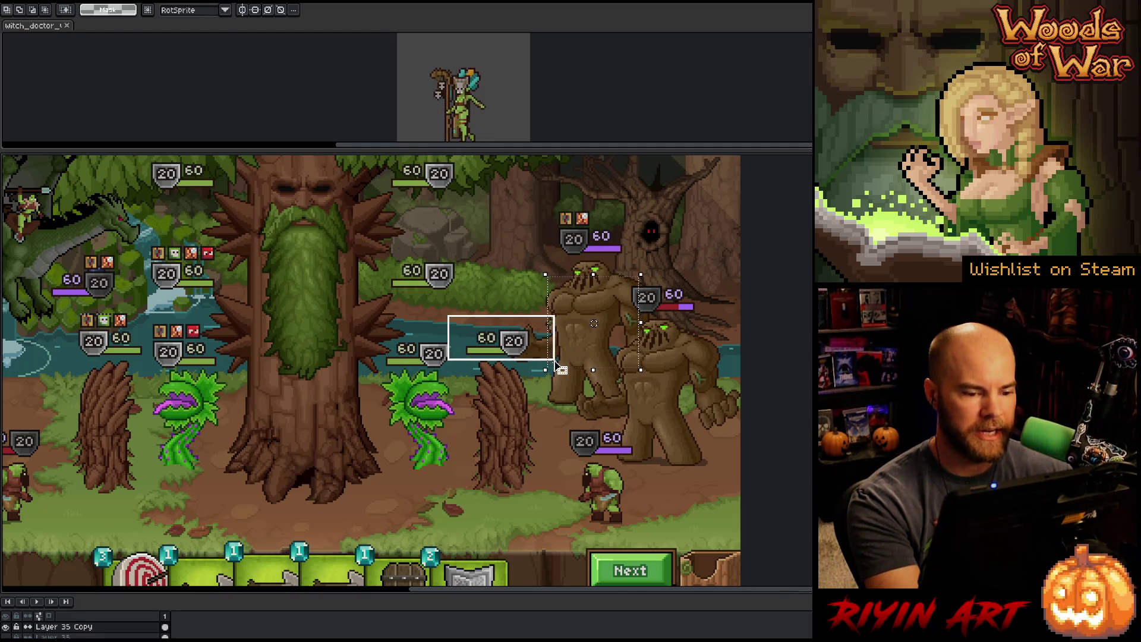
scroll(364, 486, "down", 1)
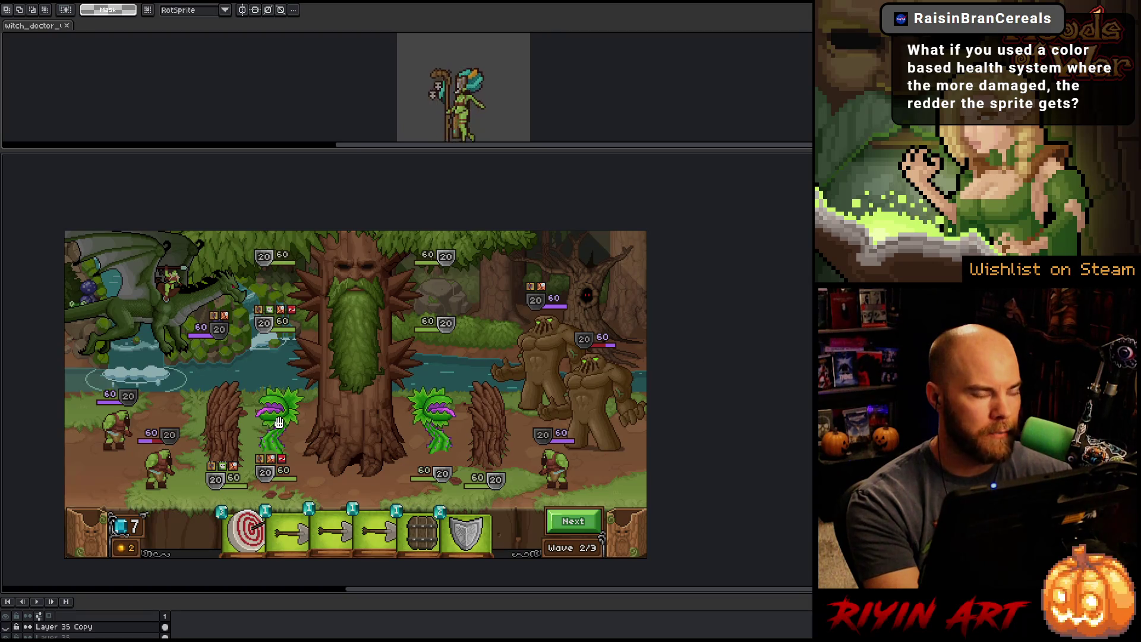
scroll(344, 400, "up", 2)
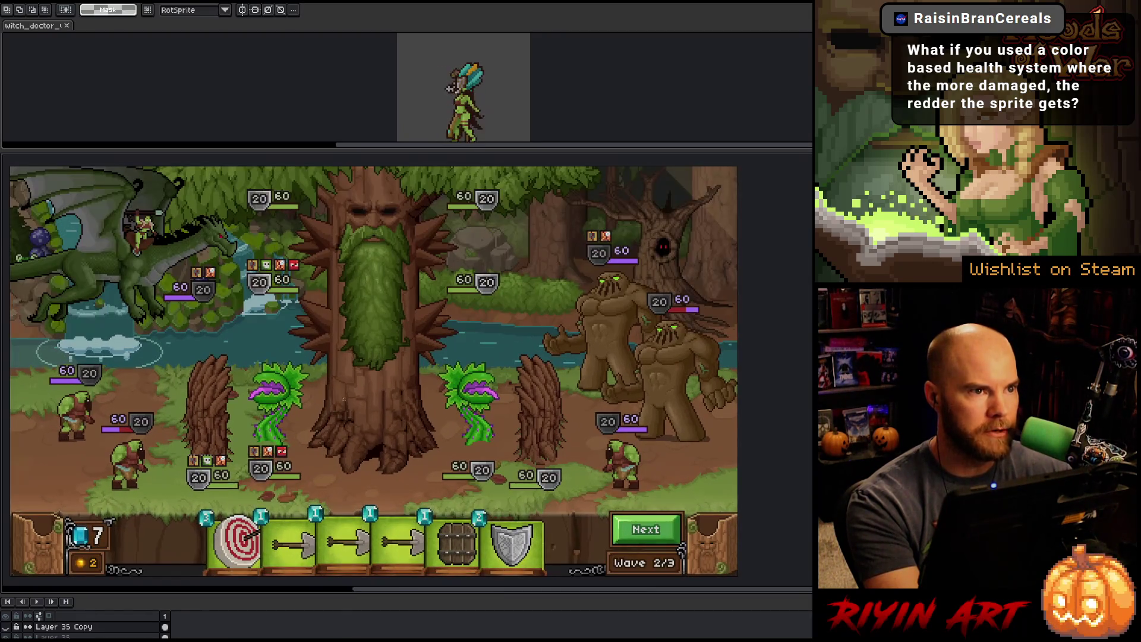
mouse_move(344, 400)
left_mouse_down()
mouse_move(381, 423)
mouse_move(373, 409)
left_mouse_up()
left_click_drag(455, 445, 607, 509)
left_click(530, 478)
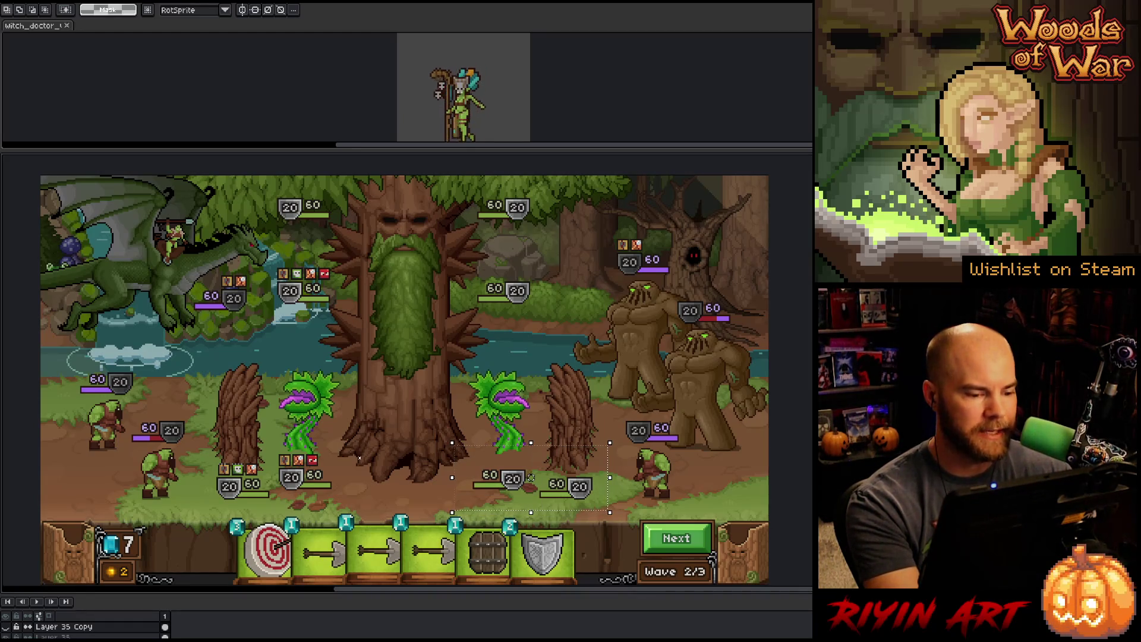
scroll(369, 434, "down", 1)
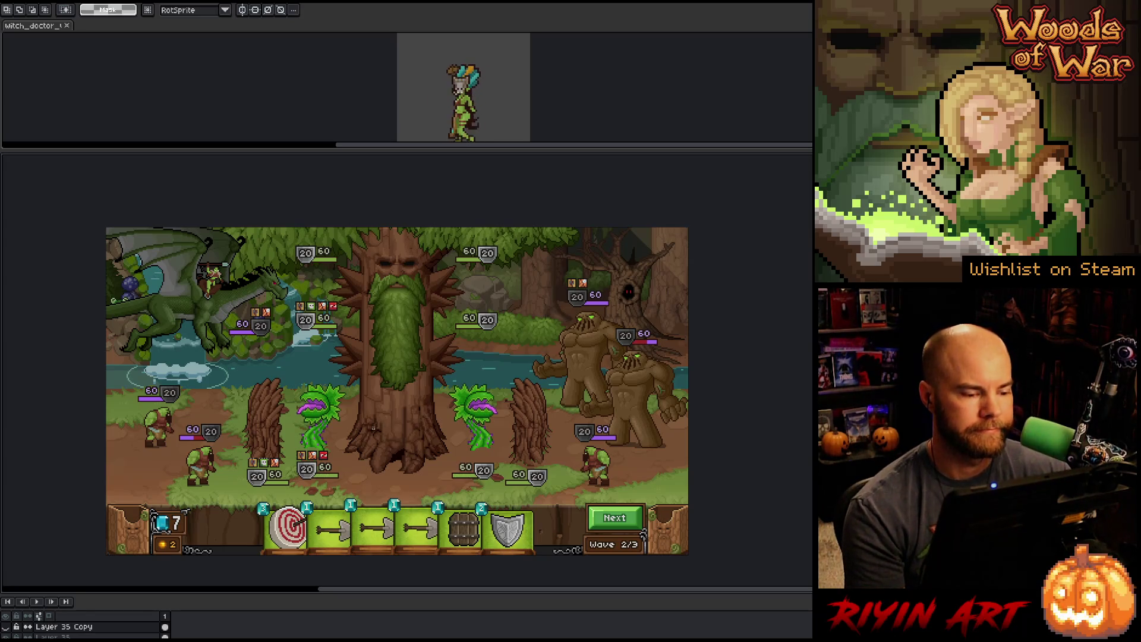
scroll(376, 415, "up", 1)
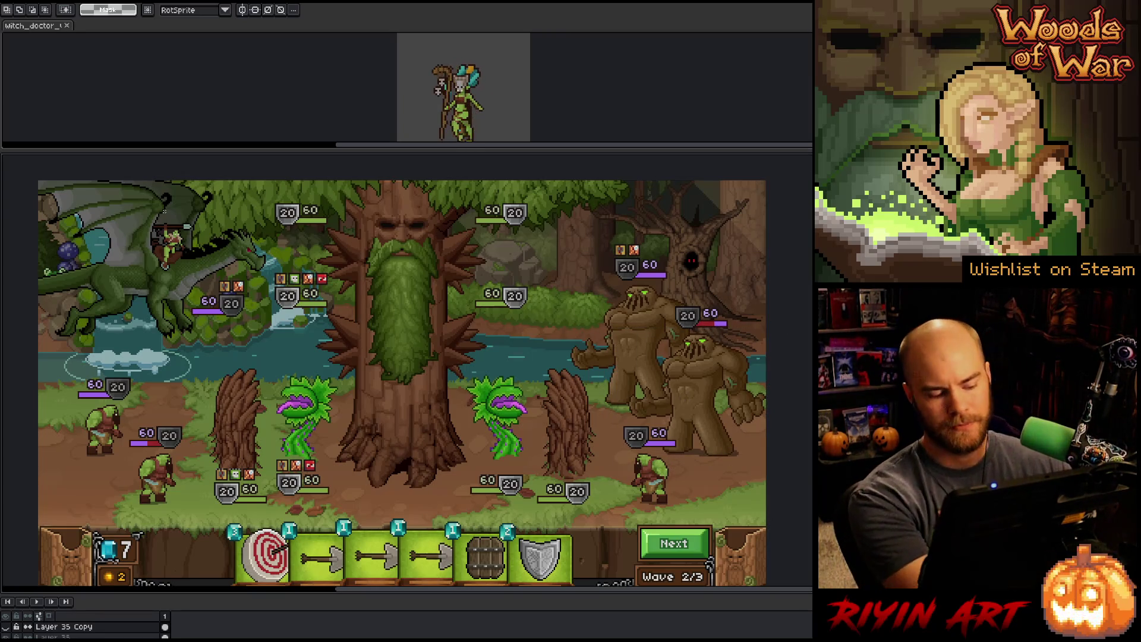
key("ctrl+f")
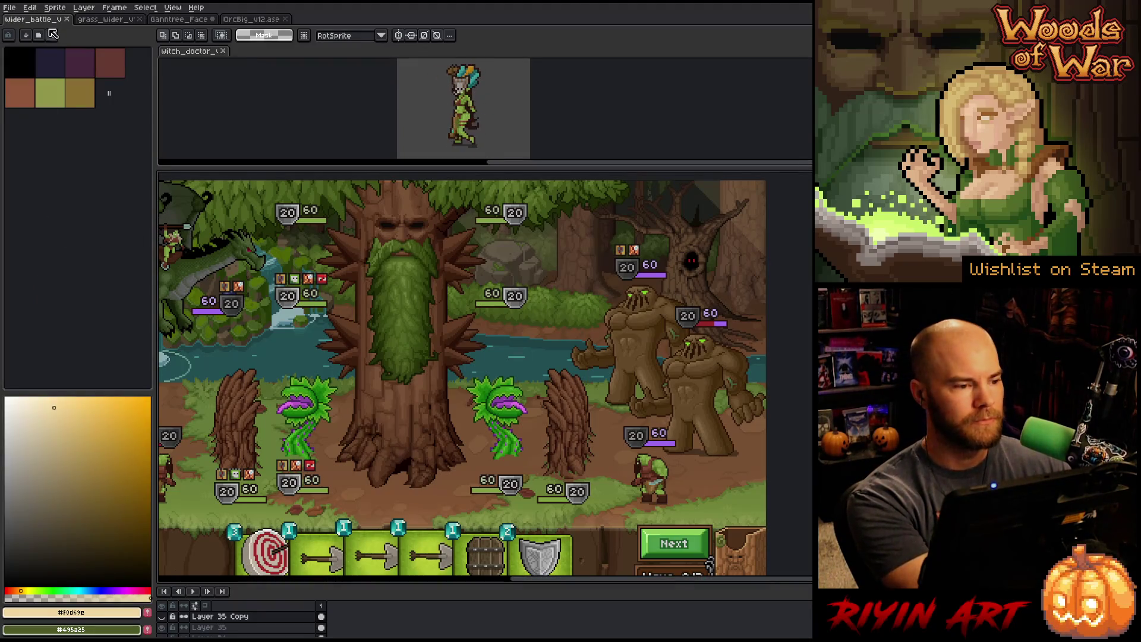
Step: Open earth_golem_v25.aseprite from the file dialog
left_click(11, 7)
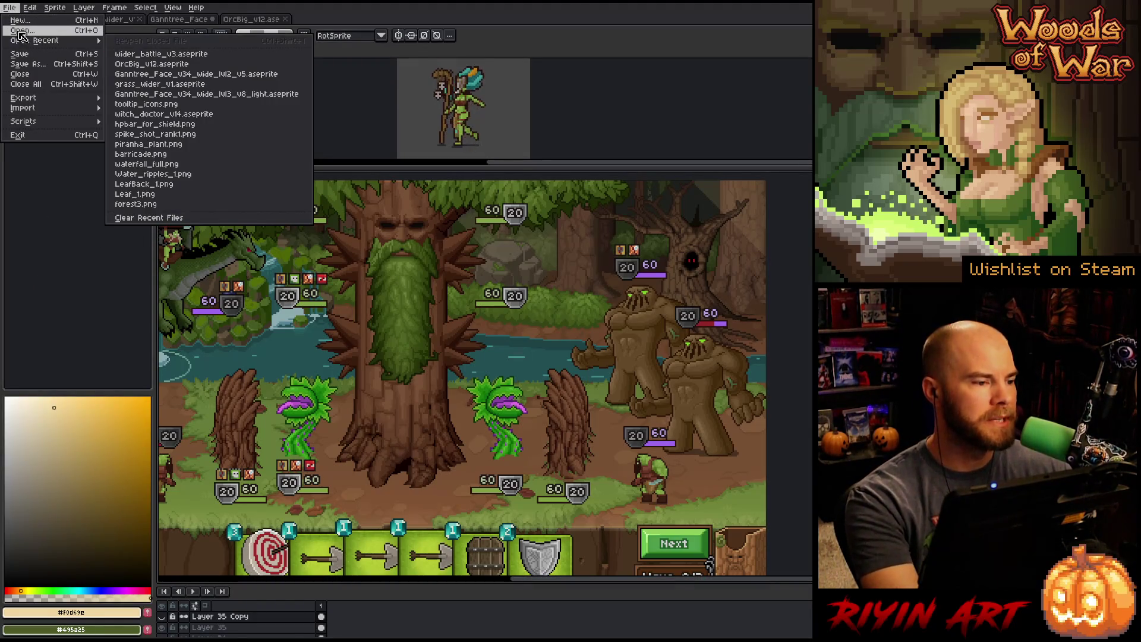
left_click(20, 28)
scroll(340, 243, "down", 10)
left_click(380, 311)
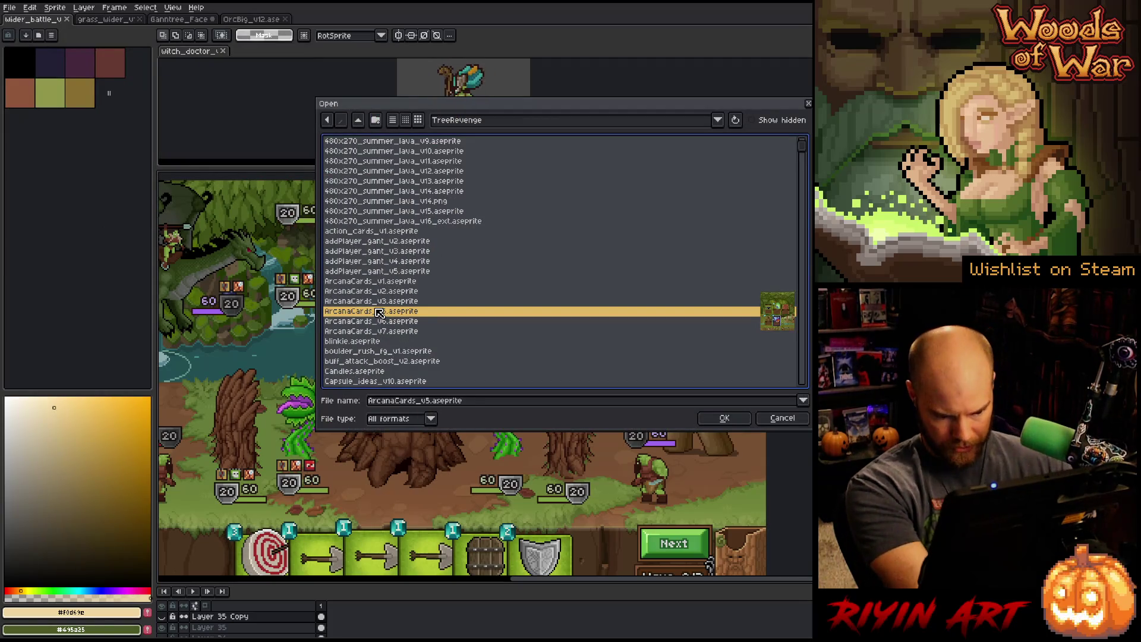
key("e")
scroll(379, 313, "down", 9)
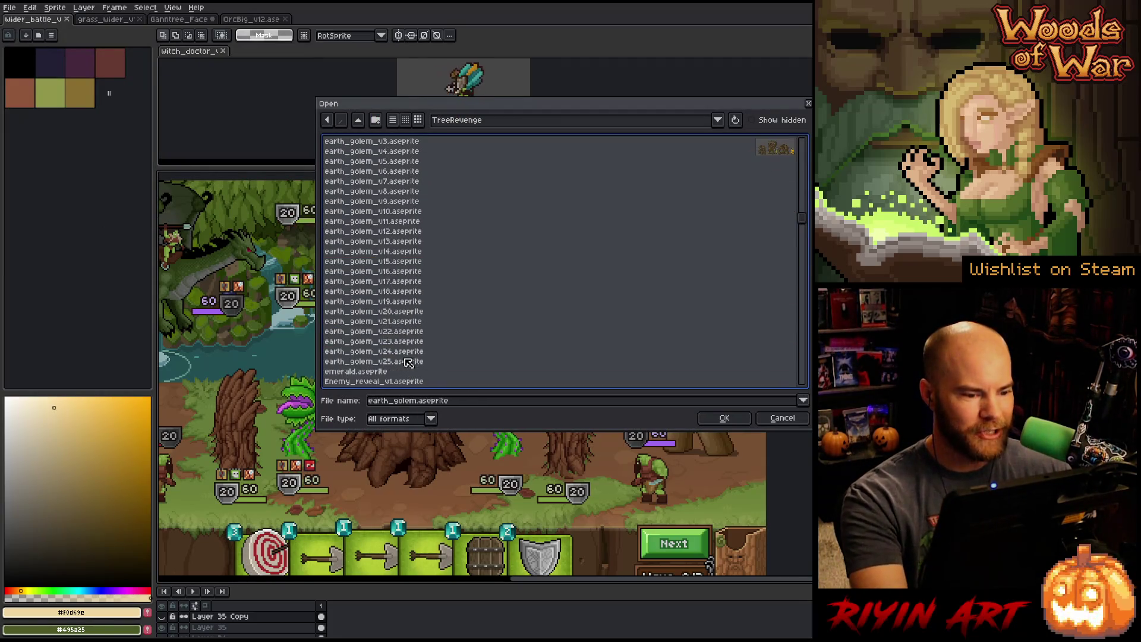
left_click(407, 362)
double_click(408, 364)
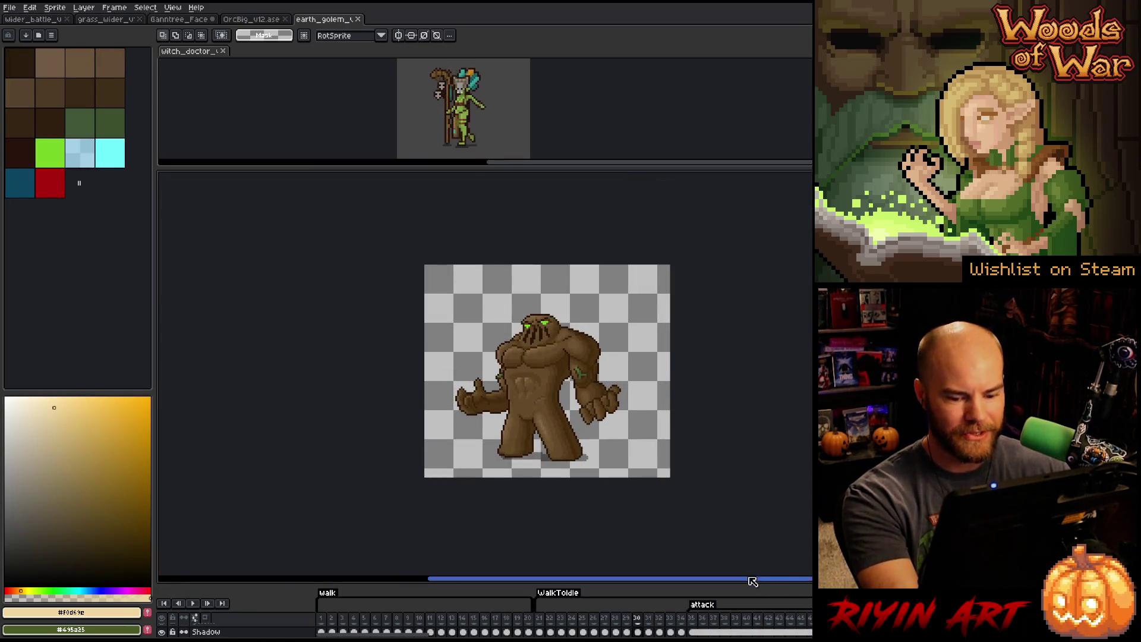
Step: Play the golem animation from frame 22, then loop-preview frames 26 to 30
left_click(550, 618)
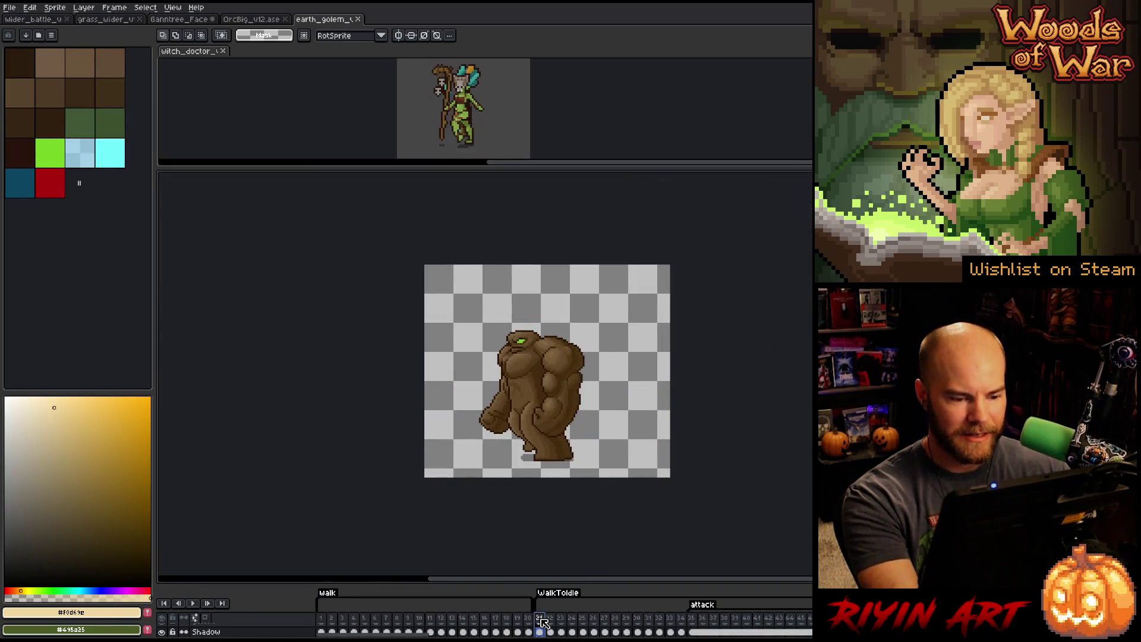
key("Return")
key("Return")
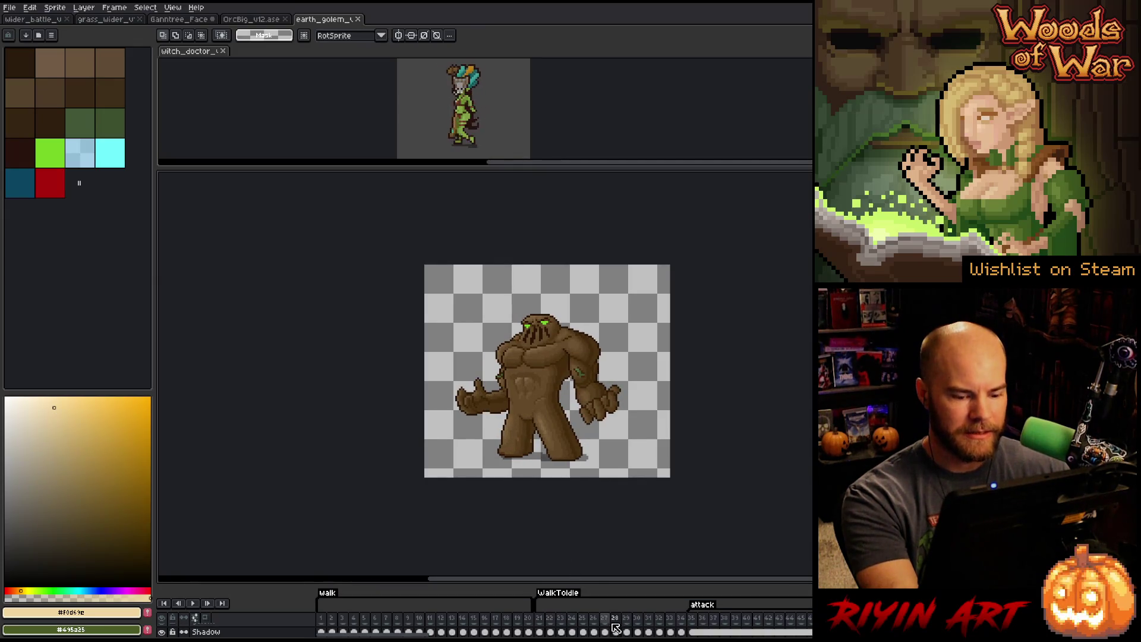
left_click(597, 627)
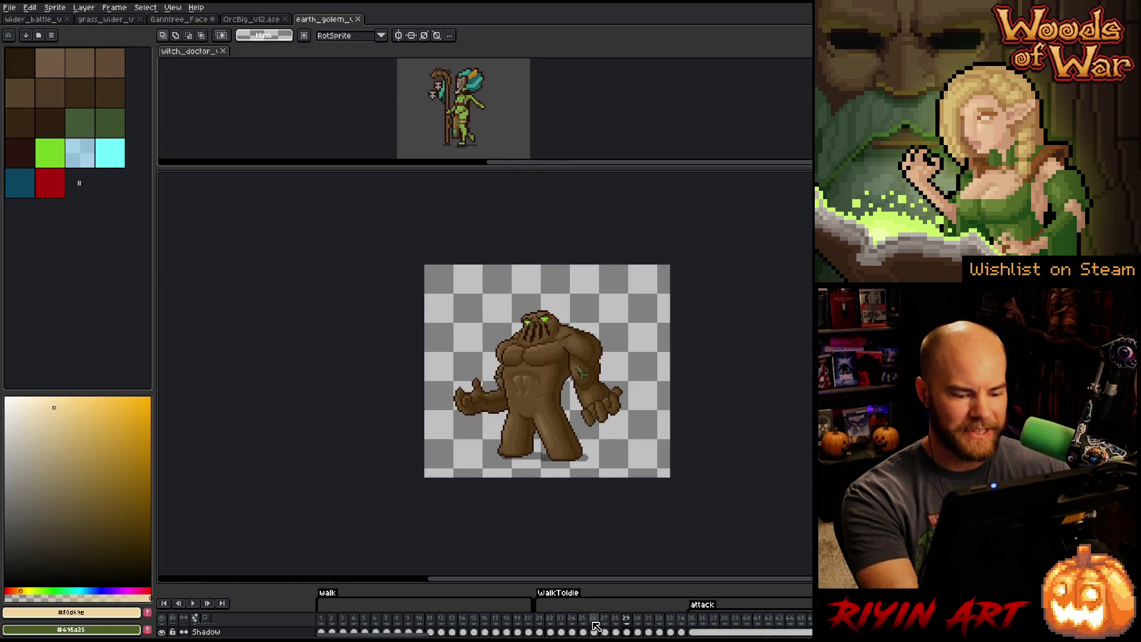
left_click(619, 619, "shift")
left_click(636, 618, "shift")
key("Return")
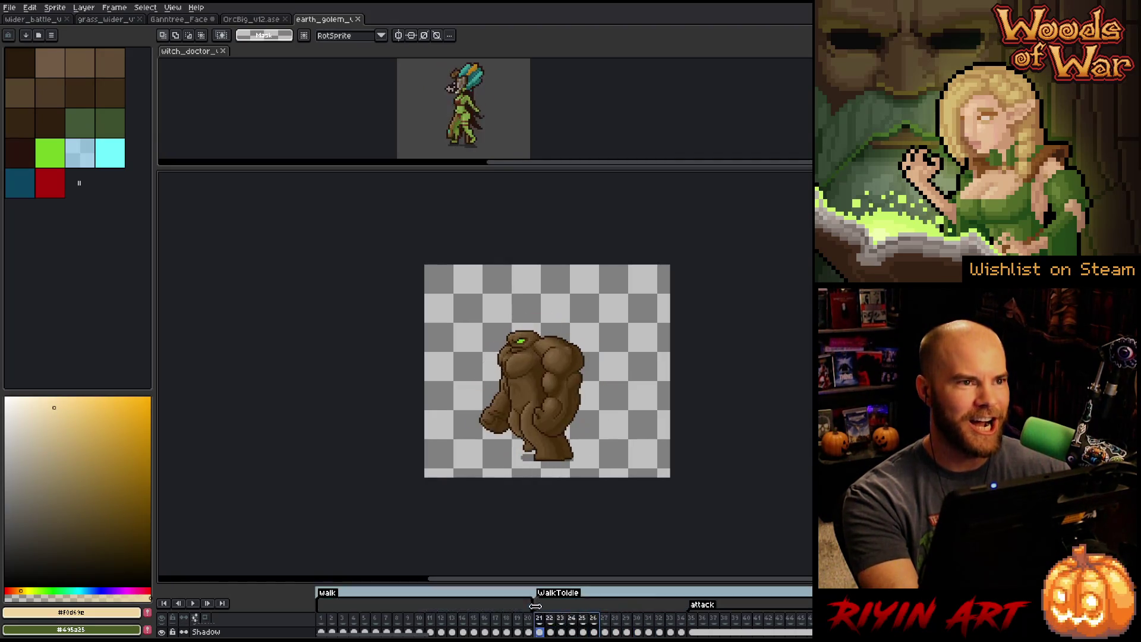
Step: Play the attack animation, stop on the final lunging pose, and select the whole frame
left_click(669, 618, "shift")
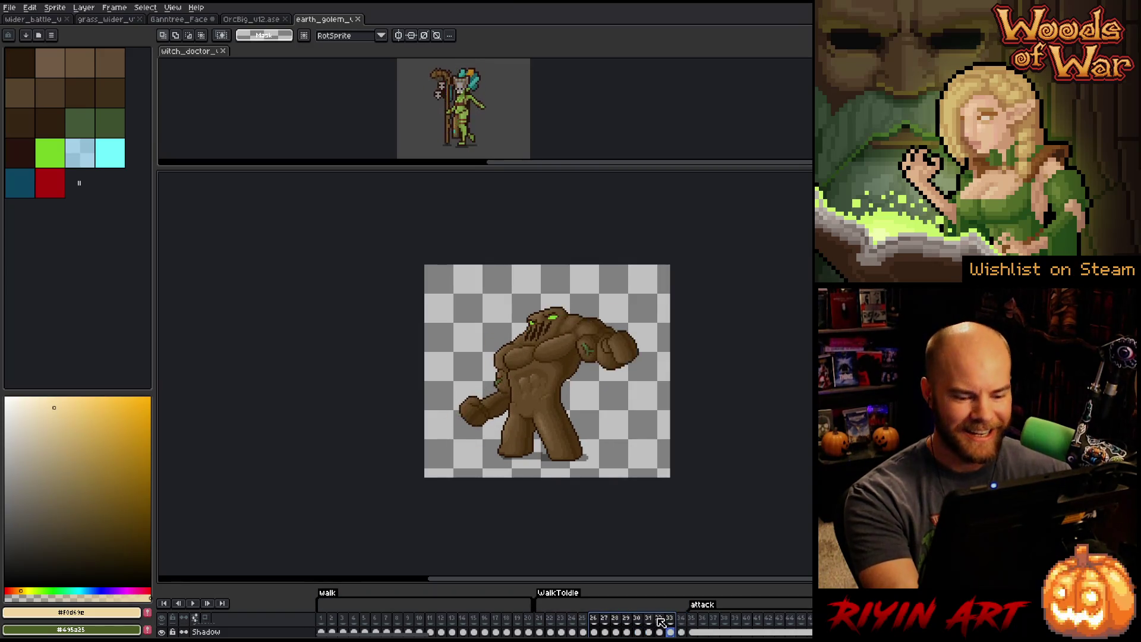
left_click(697, 621)
left_click(669, 622)
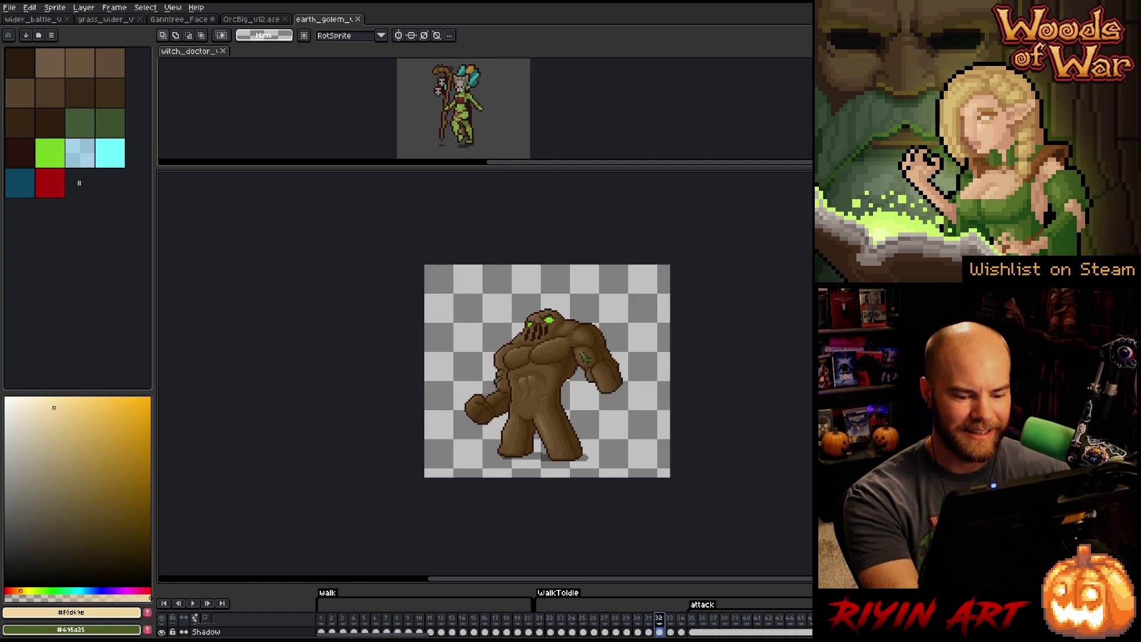
key("Return")
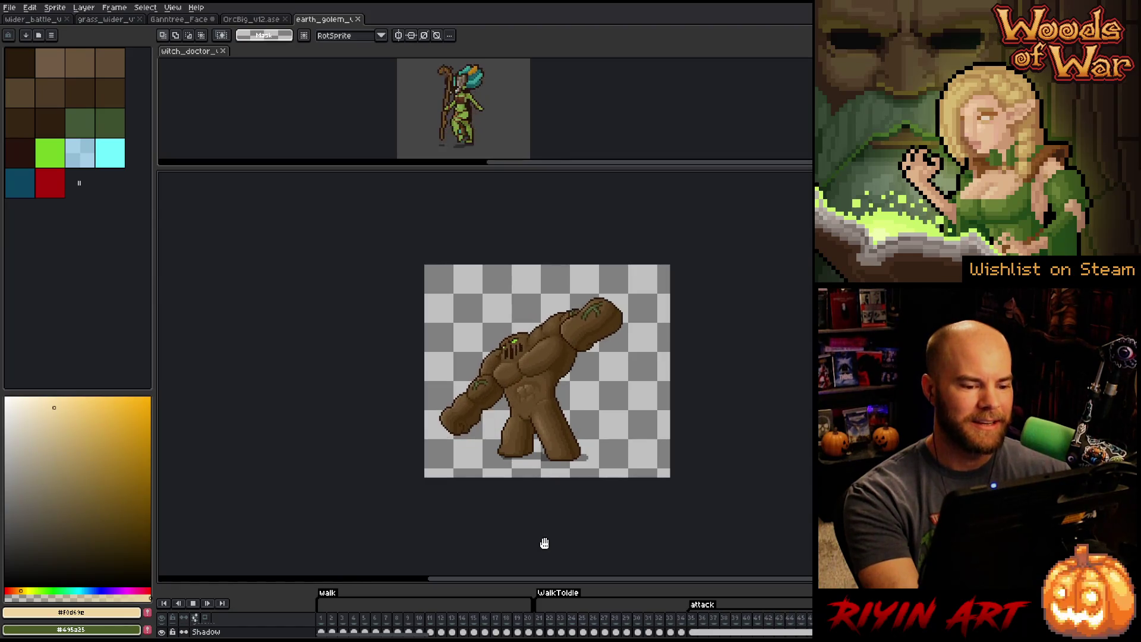
key("Return")
key("ctrl+a")
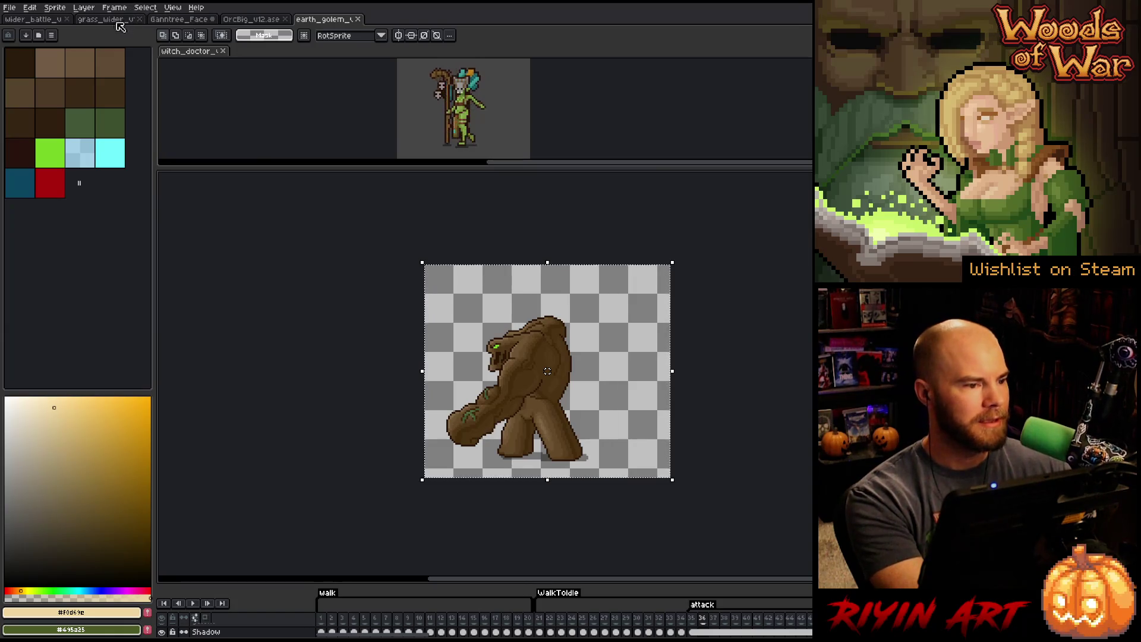
left_click(46, 23)
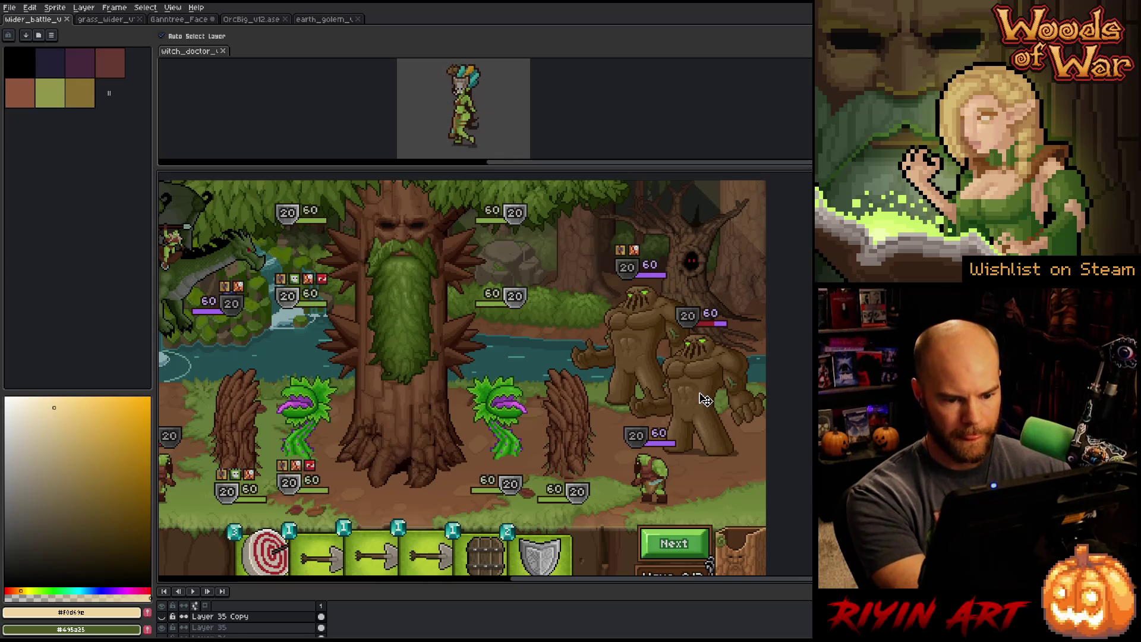
Step: Paste the golem pose into the battle scene and position it among the enemies
scroll(266, 618, "down", 5)
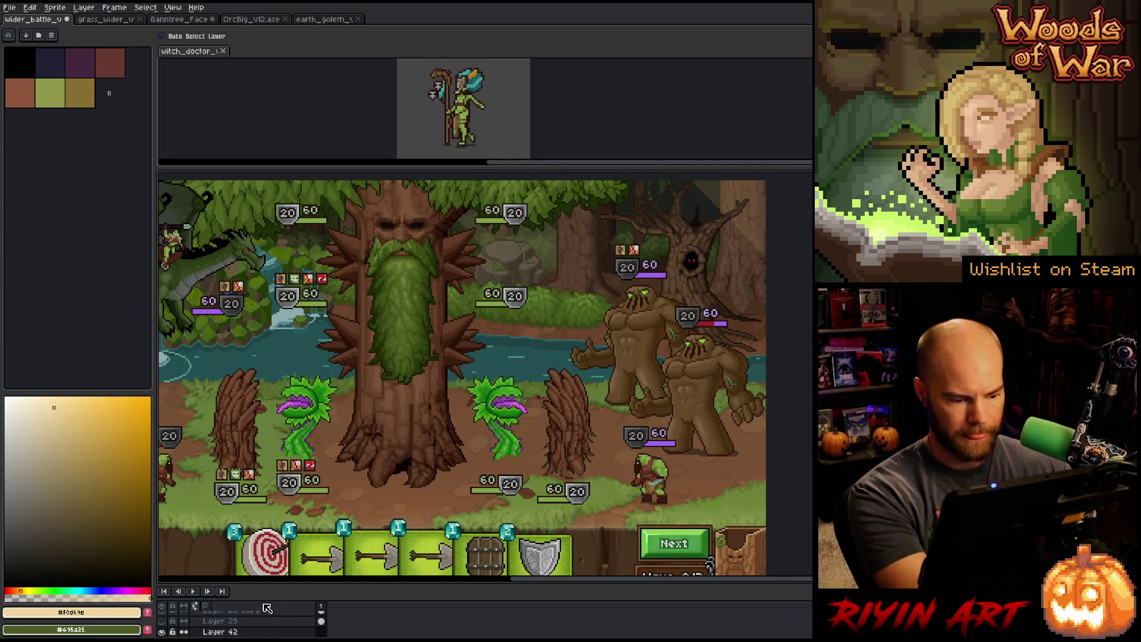
key("ctrl+v")
mouse_move(634, 313)
left_mouse_down()
mouse_move(691, 424)
mouse_move(641, 421)
mouse_move(692, 418)
left_mouse_up()
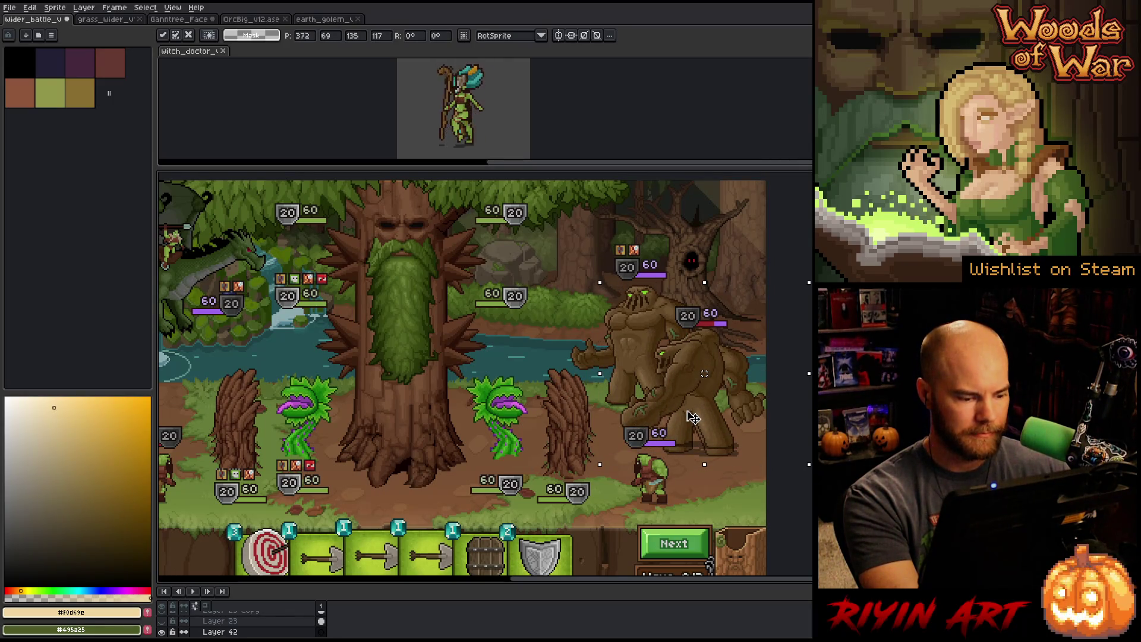
key("Return")
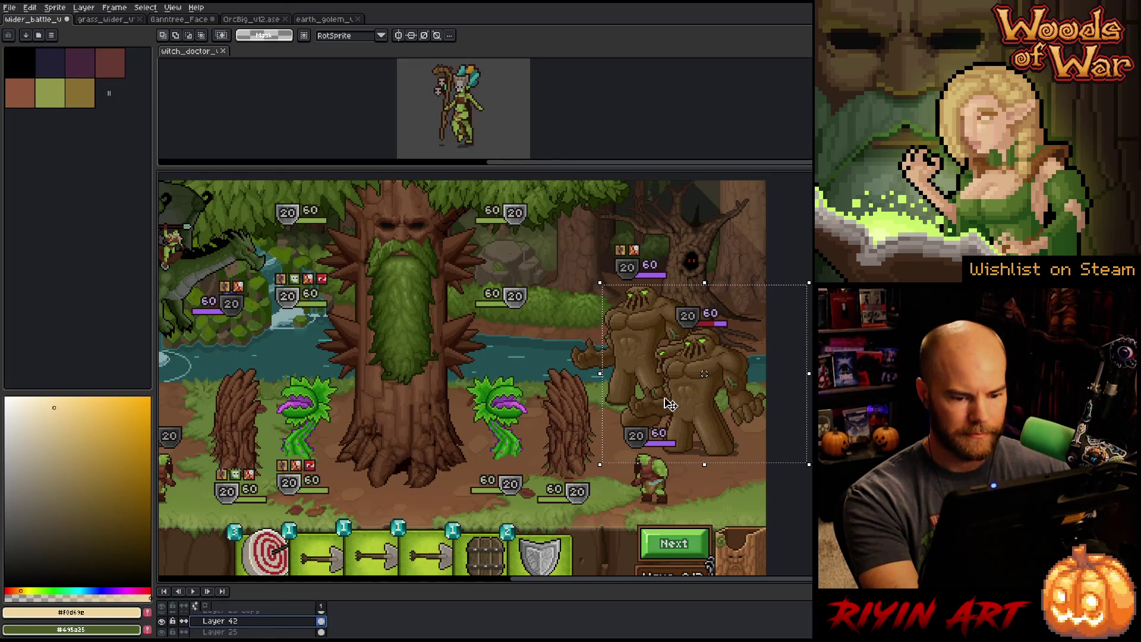
mouse_move(692, 397)
left_mouse_down()
mouse_move(645, 355)
mouse_move(625, 354)
mouse_move(640, 356)
left_mouse_up()
key("ctrl+d")
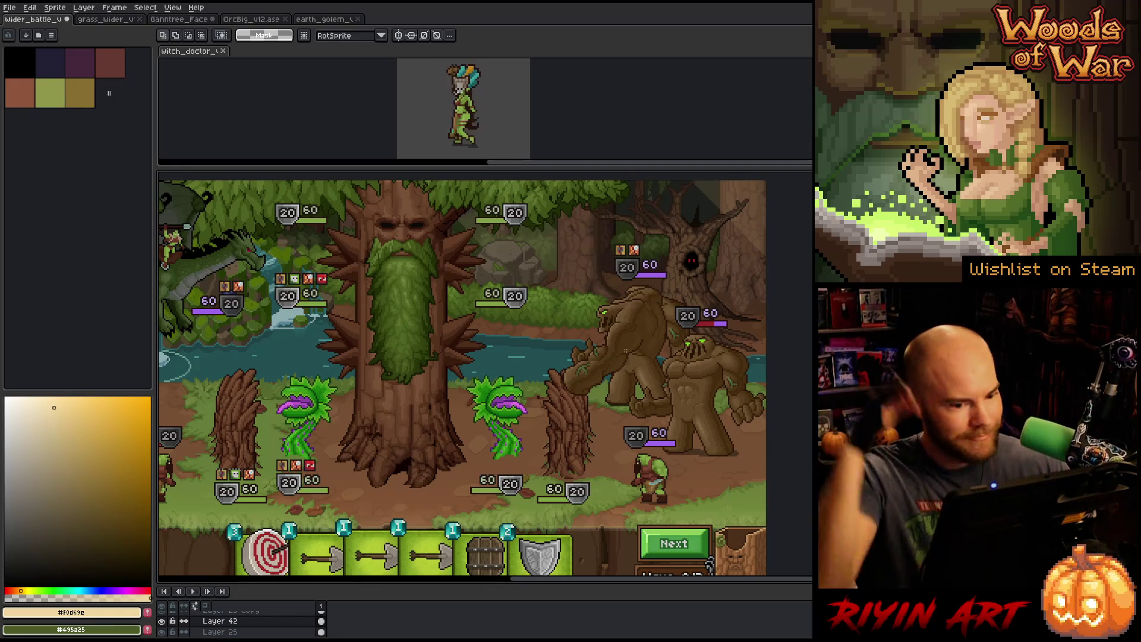
Step: Nudge the golem with the Move tool, stack Layer 42 above Layer 25 Copy, then hide it
key("v")
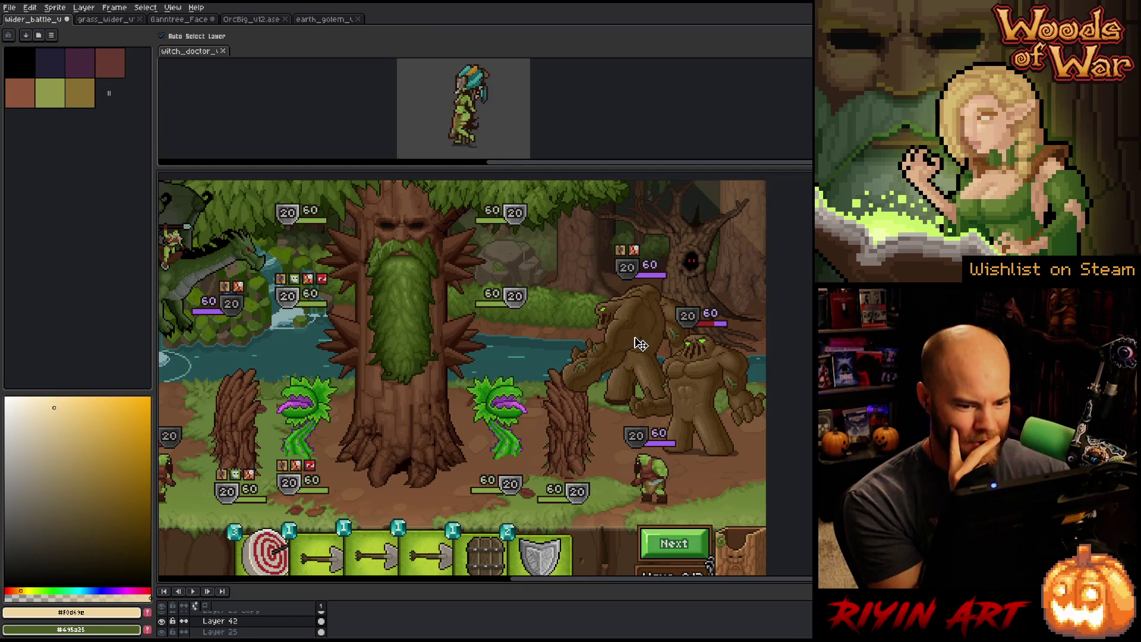
left_click_drag(640, 343, 660, 394)
scroll(243, 624, "up", 1)
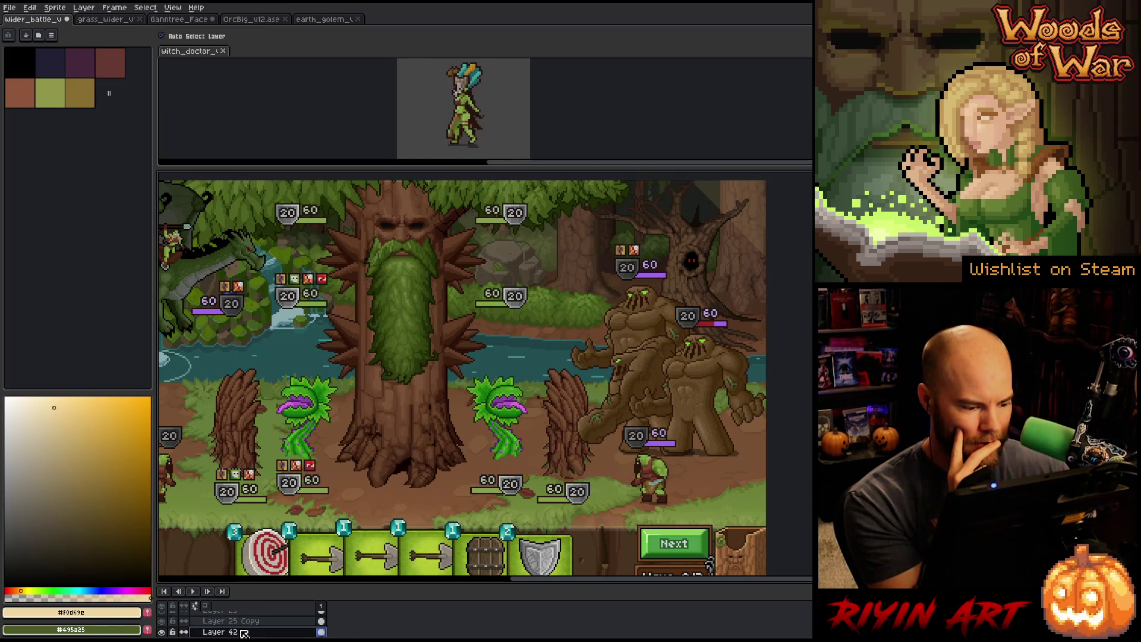
left_click_drag(244, 633, 249, 619)
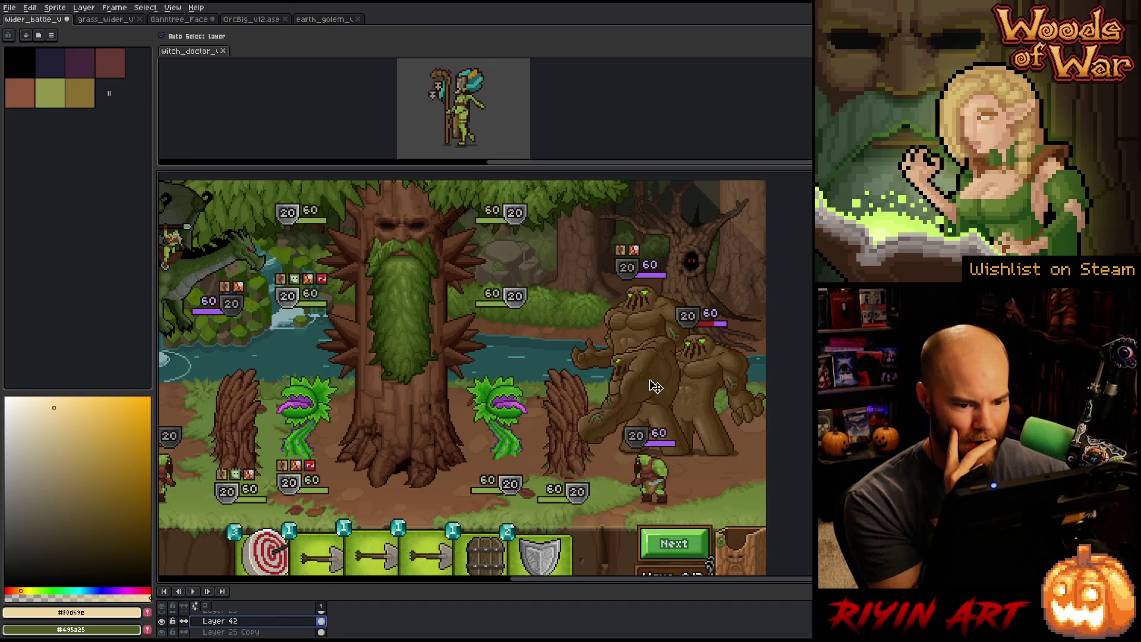
left_click_drag(655, 386, 653, 396)
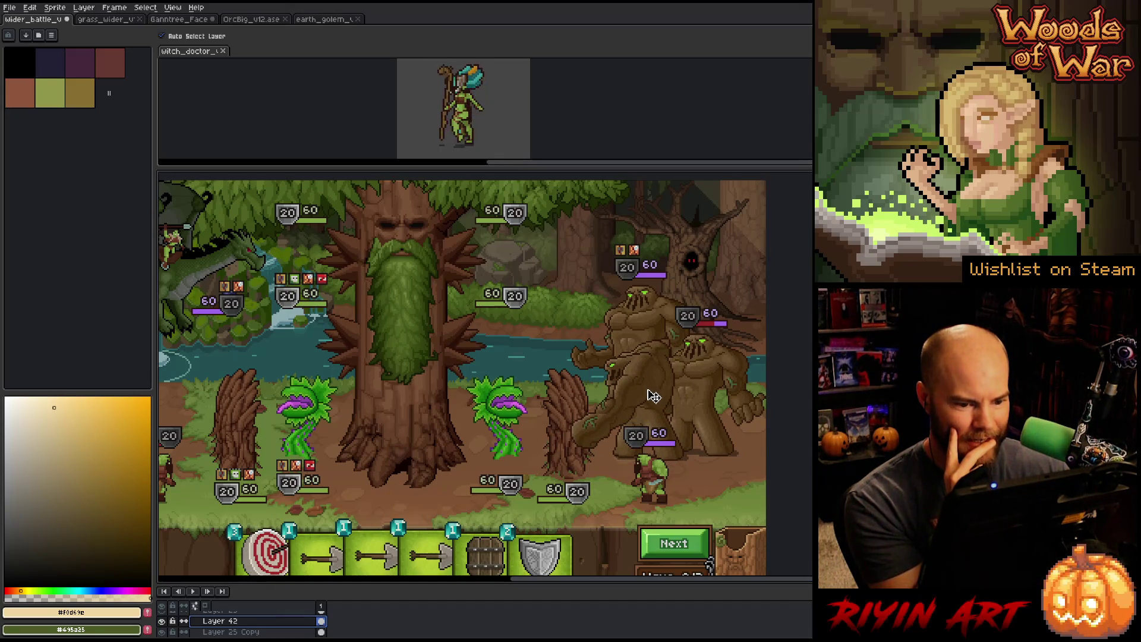
key("ctrl+z")
key("ctrl+z")
key("ctrl+z")
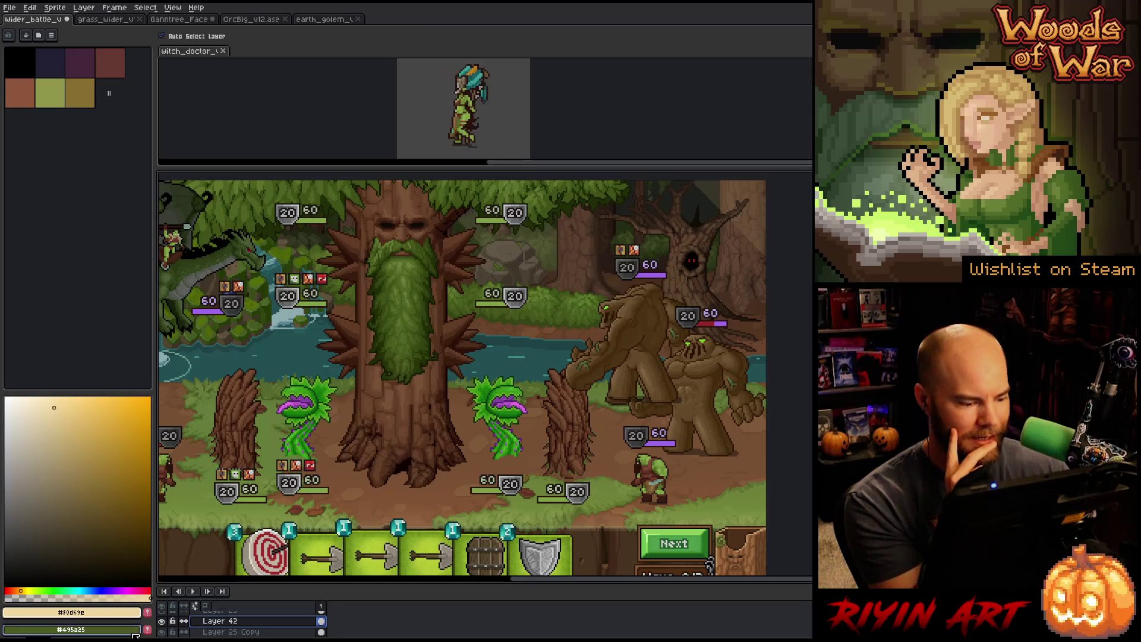
left_click(161, 620)
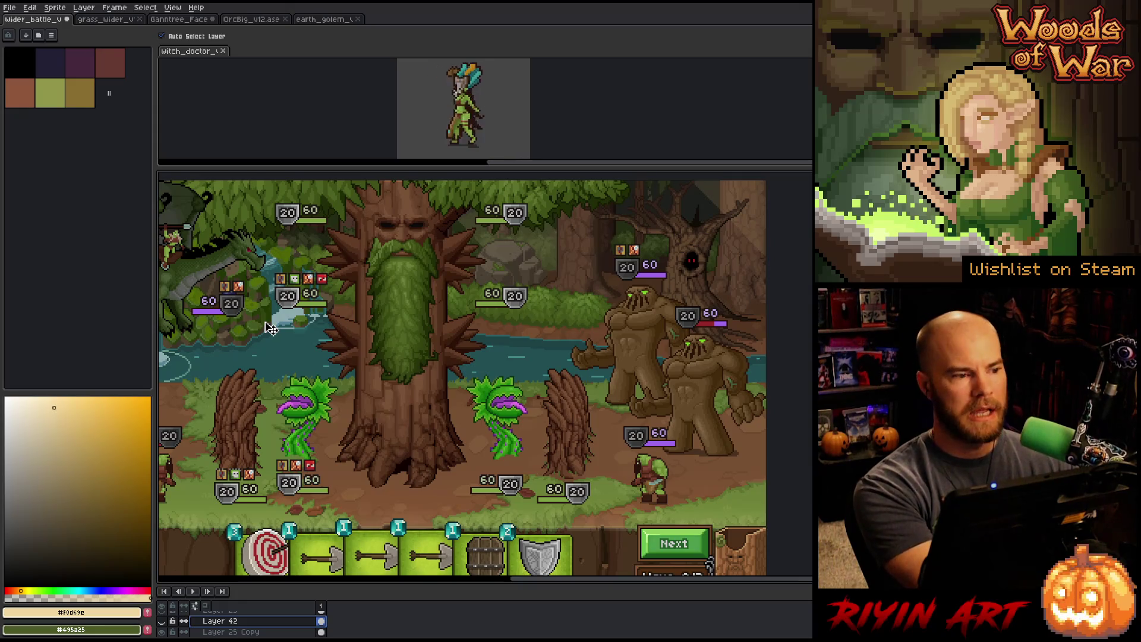
Step: Hide the interface panels with Ctrl+F and pan to show the whole battle scene
key("ctrl+f")
mouse_move(284, 355)
left_mouse_down()
mouse_move(291, 334)
mouse_move(289, 344)
left_mouse_up()
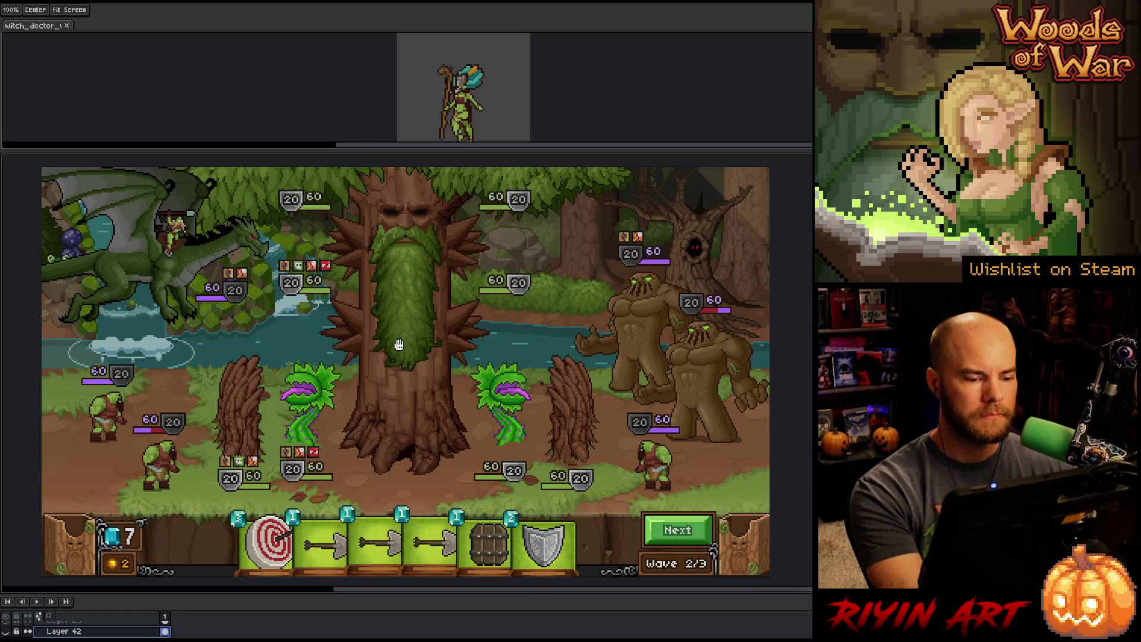
key("v")
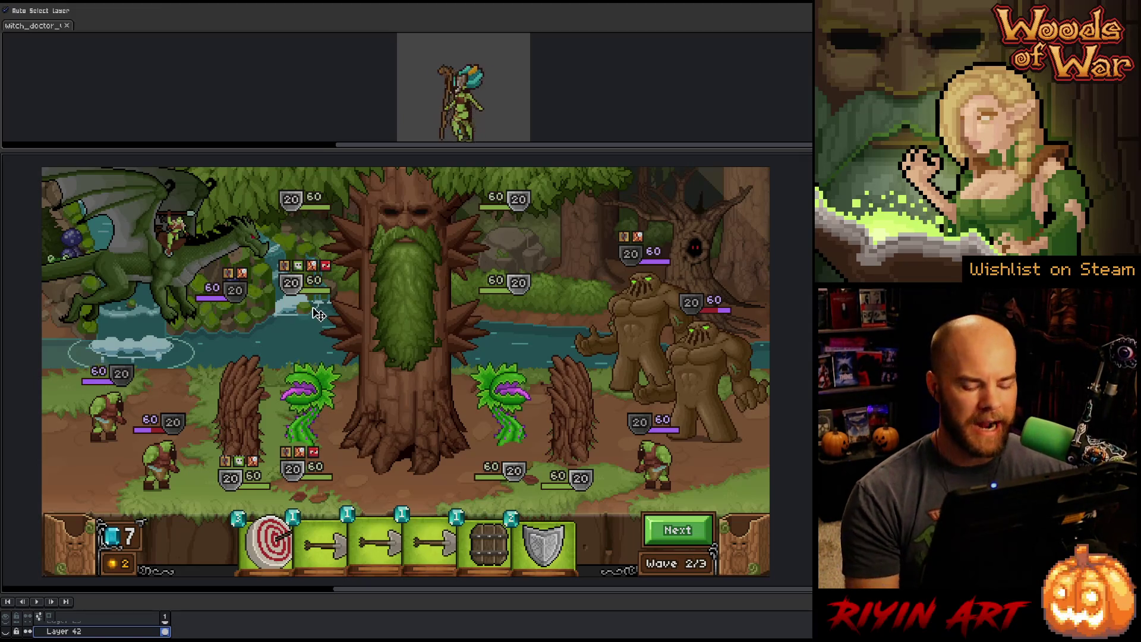
key("m")
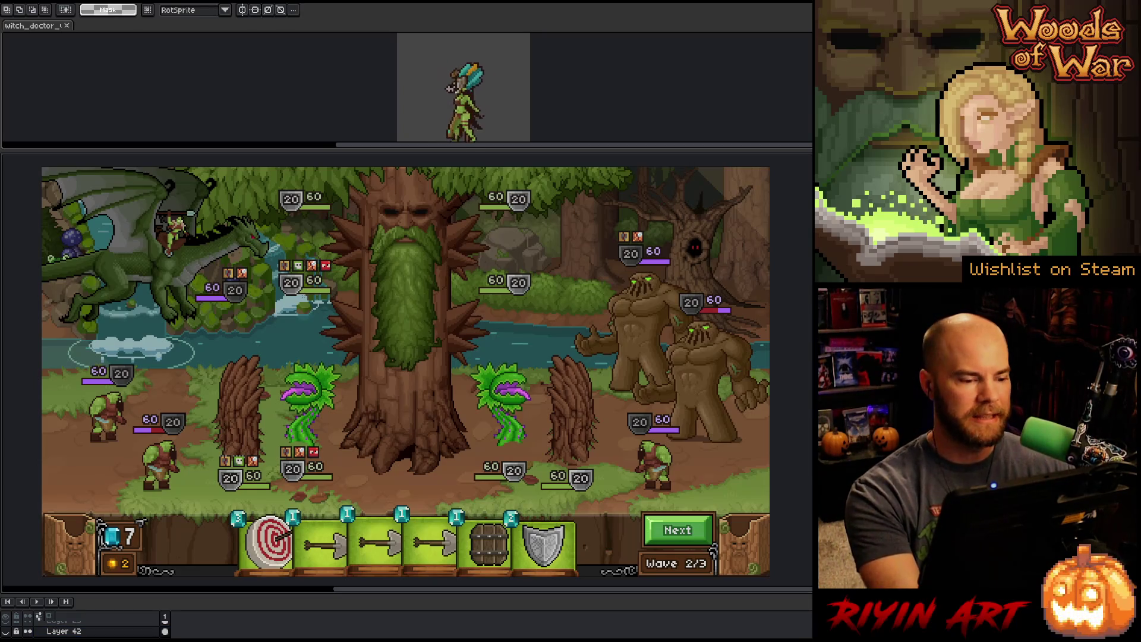
left_click_drag(302, 292, 380, 376)
key("ctrl+d")
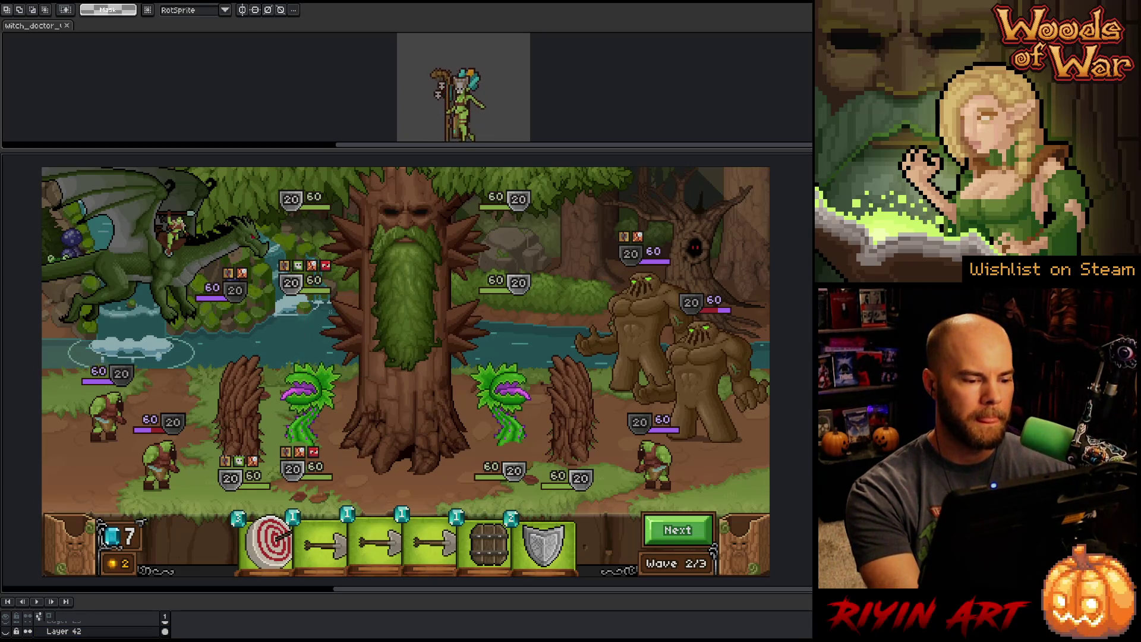
left_click_drag(313, 207, 399, 288)
key("ctrl+d")
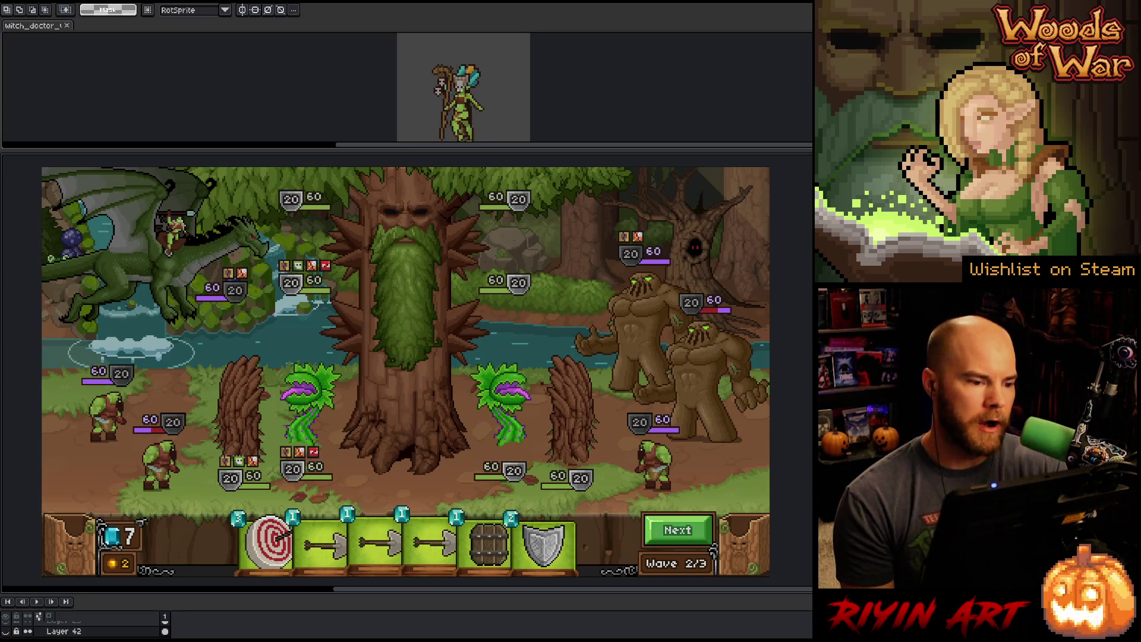
key("v")
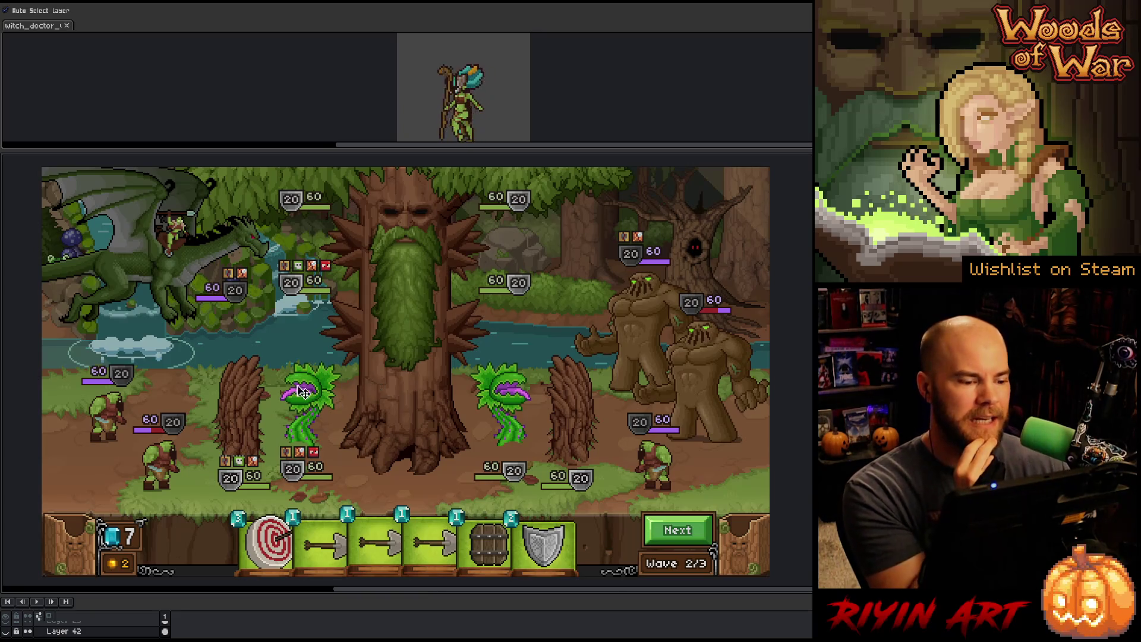
key("m")
left_click_drag(327, 215, 371, 288)
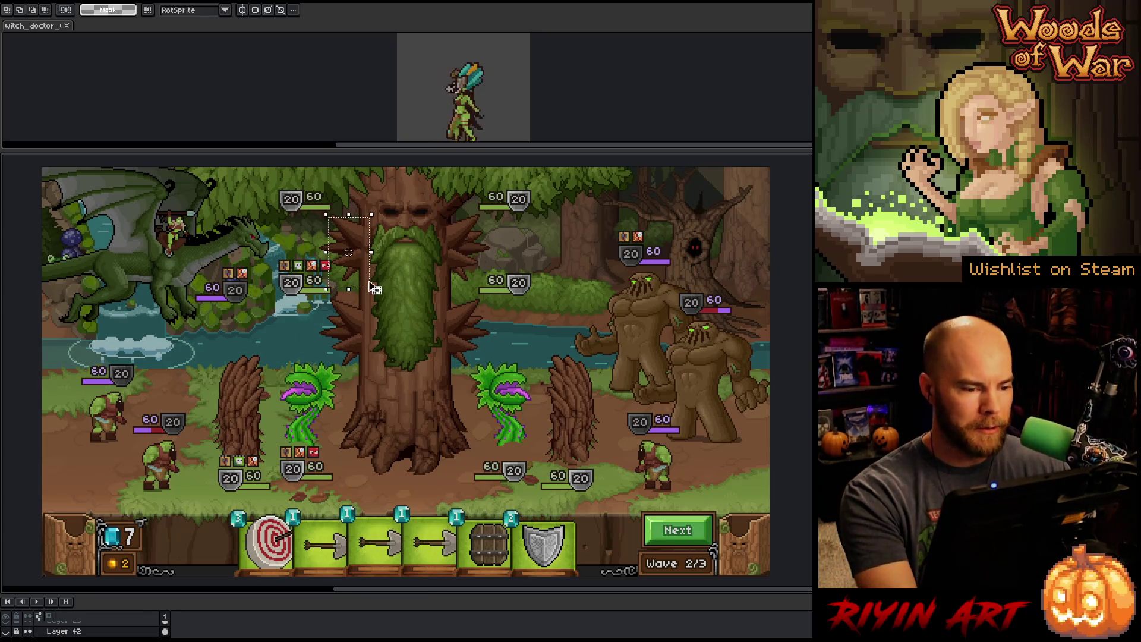
left_click_drag(277, 377, 320, 438)
left_click_drag(561, 369, 591, 466)
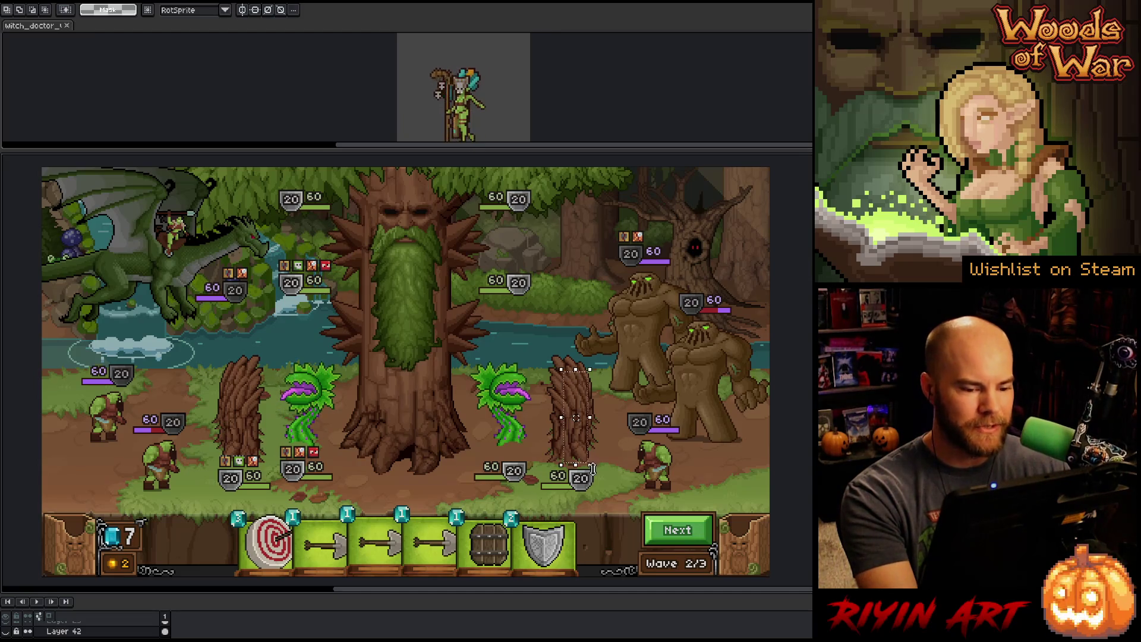
left_click_drag(207, 345, 270, 474)
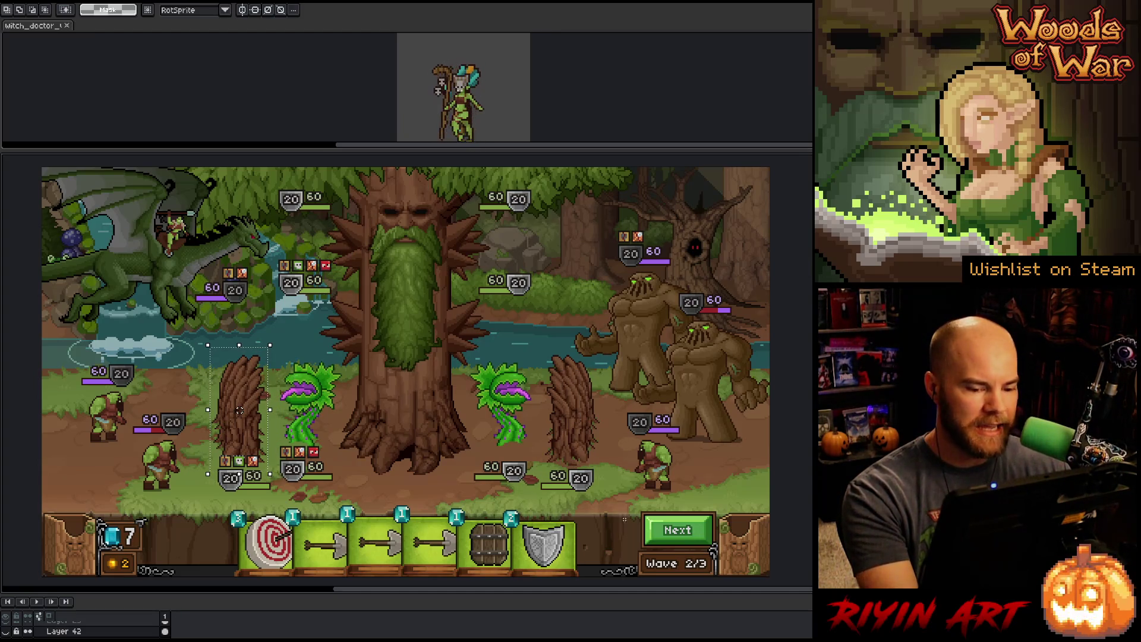
left_click_drag(283, 353, 336, 457)
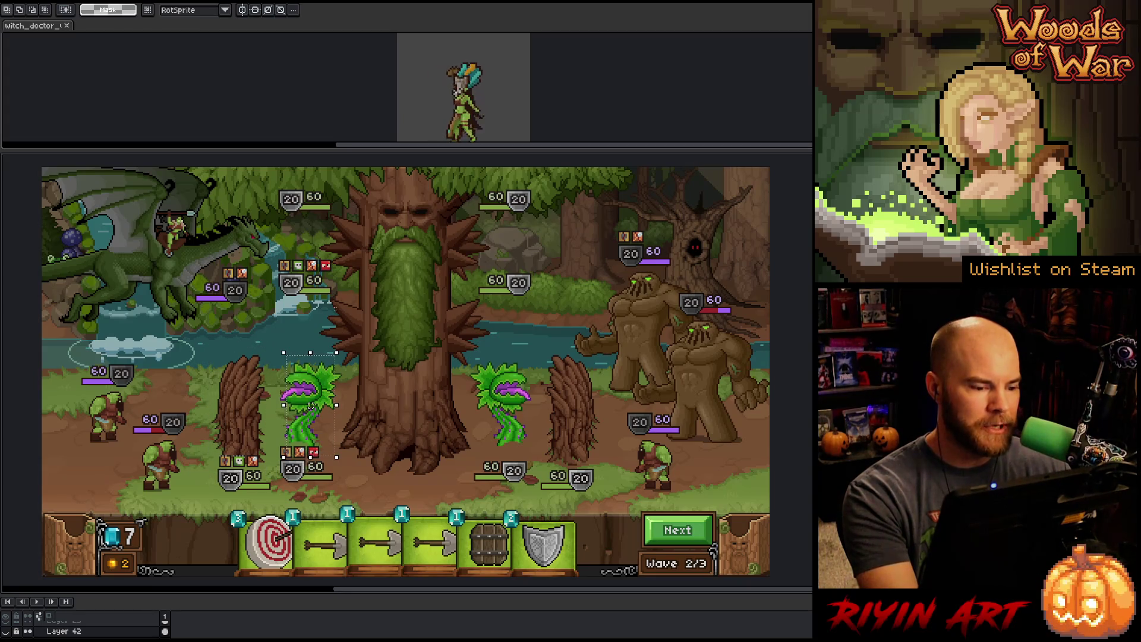
left_click_drag(332, 307, 387, 369)
left_click_drag(321, 221, 391, 275)
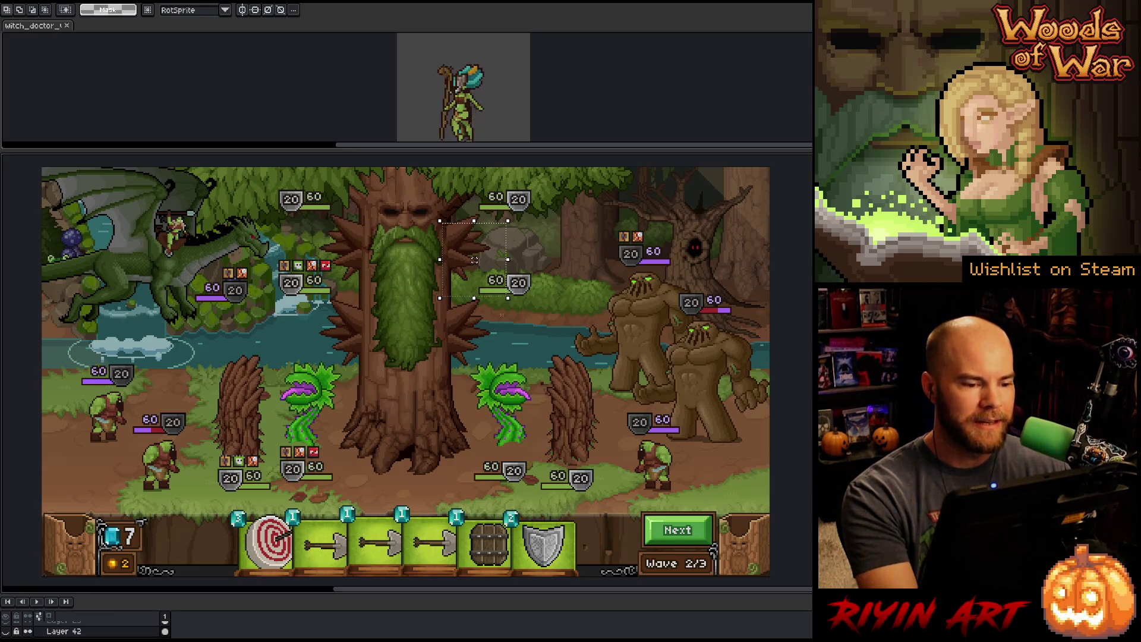
left_click_drag(453, 306, 489, 349)
left_click_drag(518, 386, 545, 437)
left_click_drag(581, 384, 590, 425)
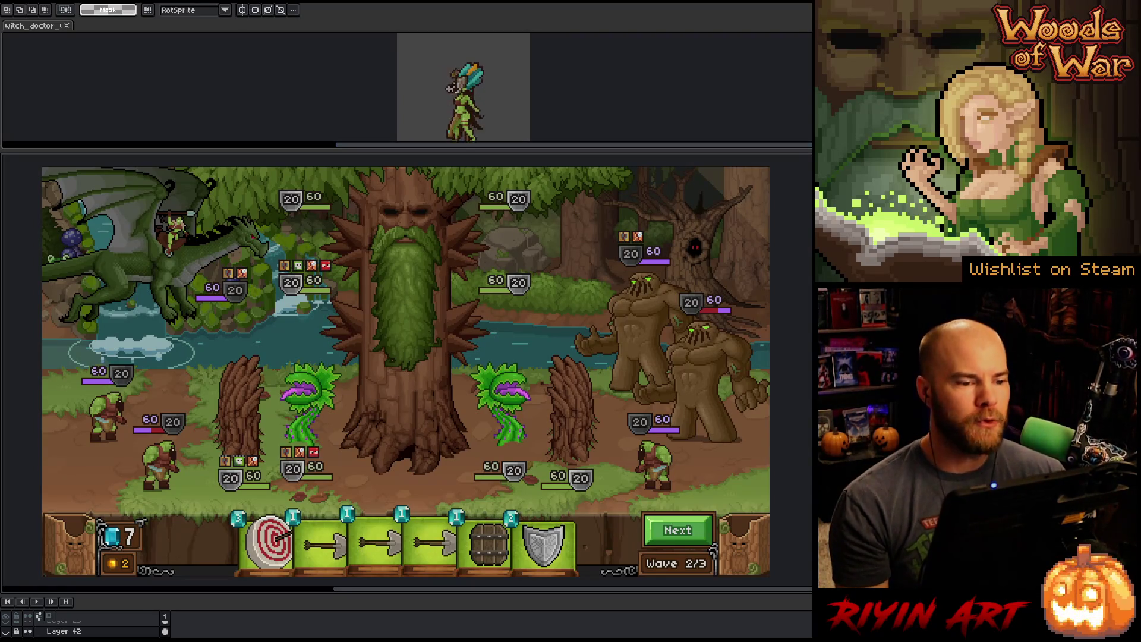
Step: Enlarge the witch doctor preview area and zoom to frame the whole sprite
left_click_drag(449, 149, 470, 217)
scroll(471, 109, "up", 1)
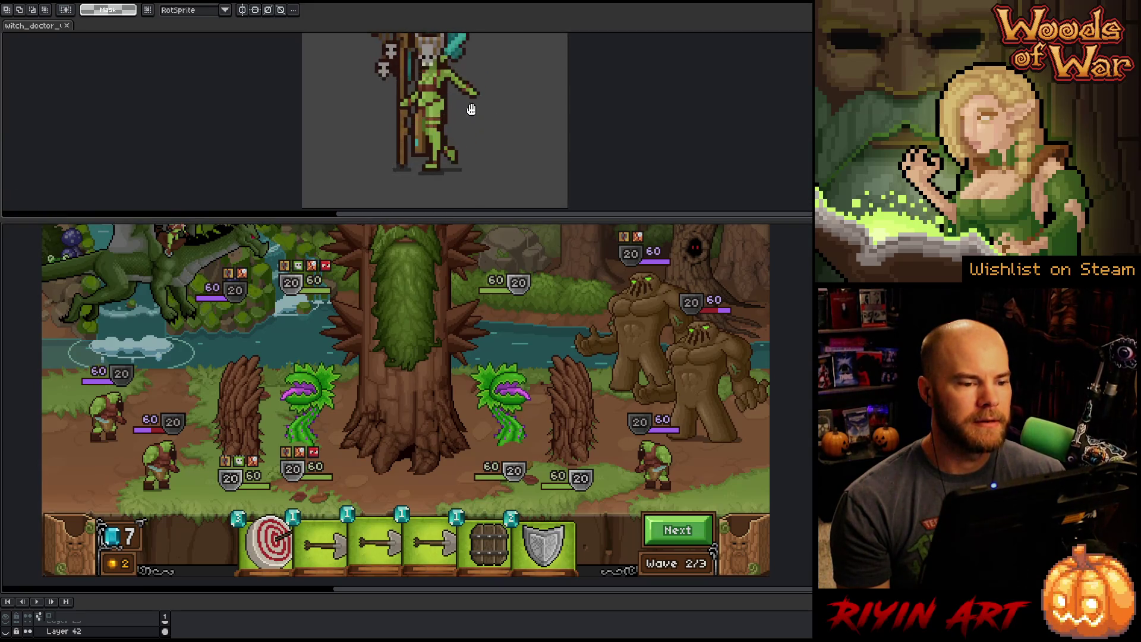
left_click_drag(469, 109, 450, 131)
Step: Activate the battle mockup editor and zoom and pan to centre the full scene
left_click(467, 330)
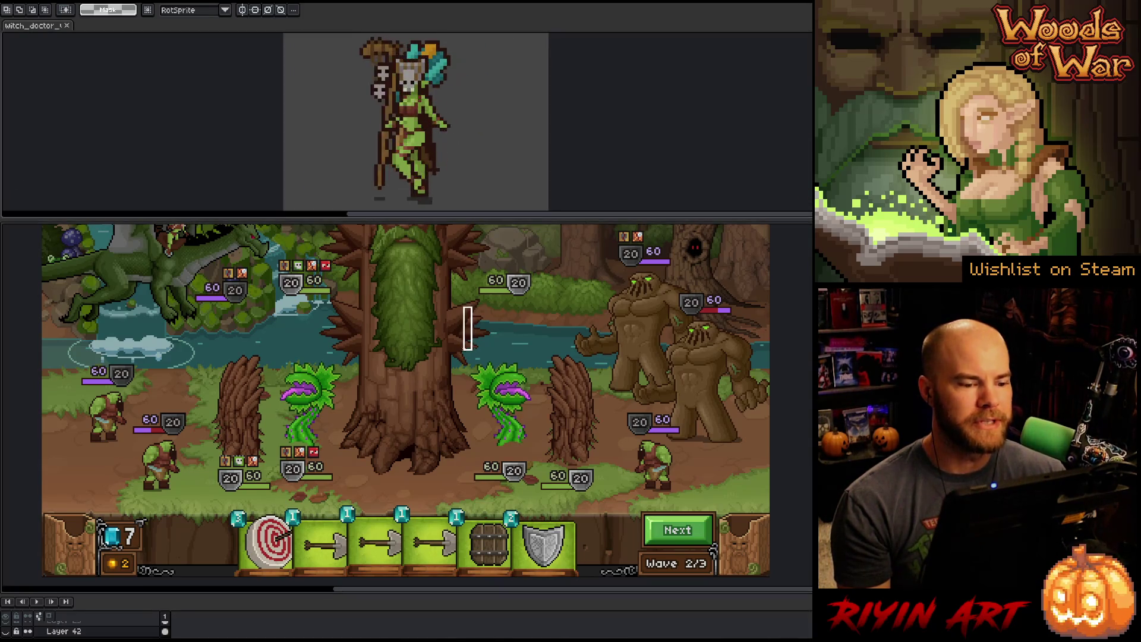
key("space")
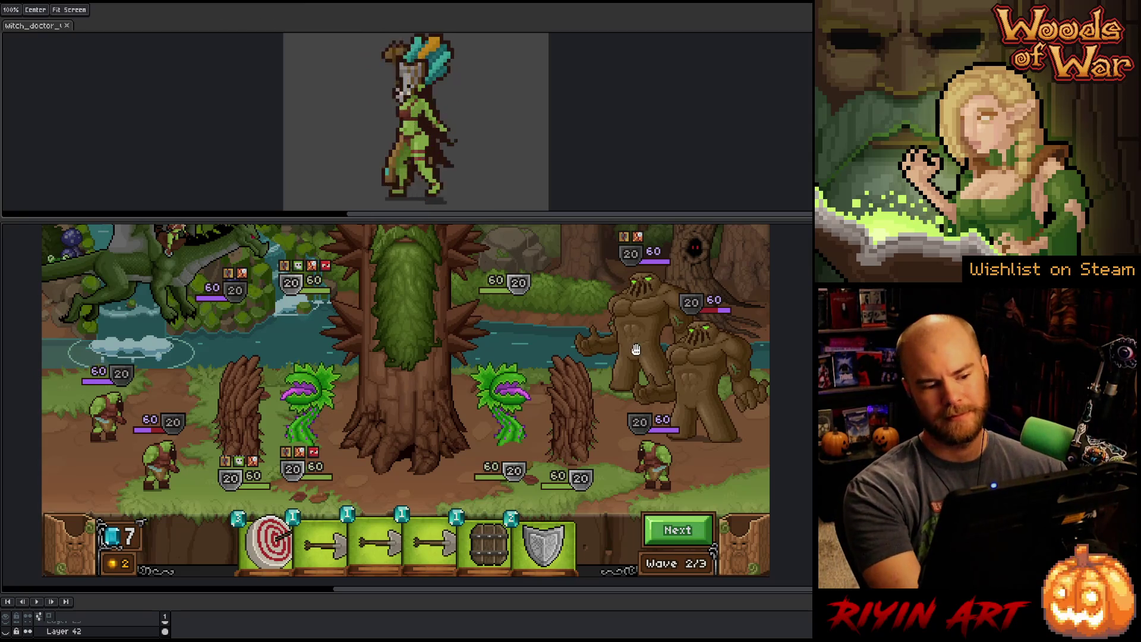
scroll(440, 367, "down", 3)
scroll(440, 367, "up", 2)
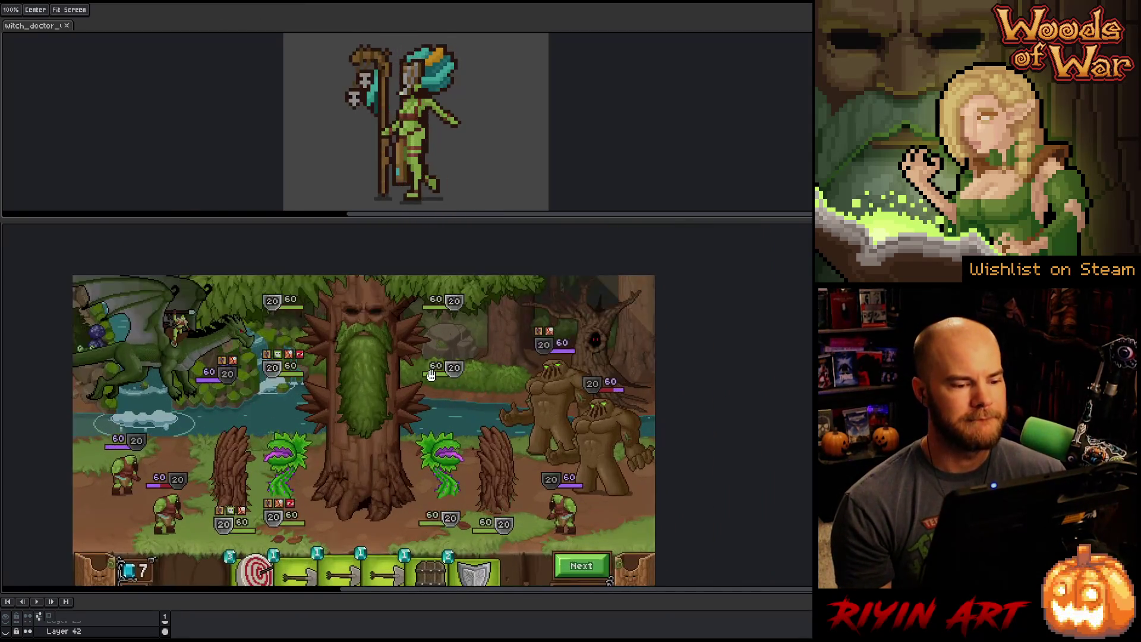
left_click_drag(432, 374, 434, 340)
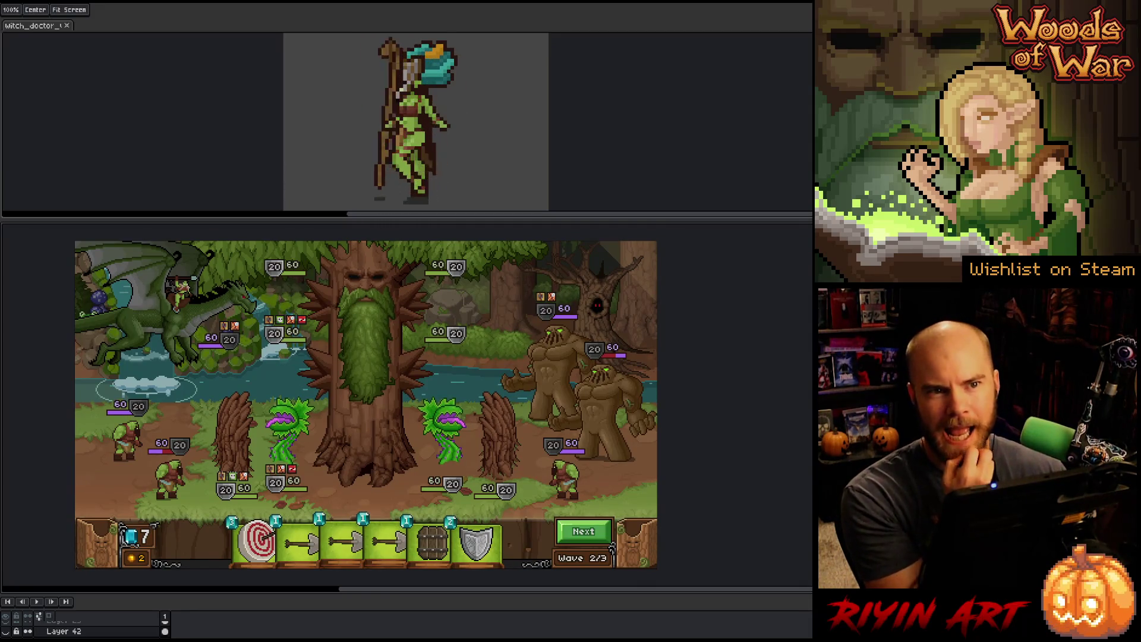